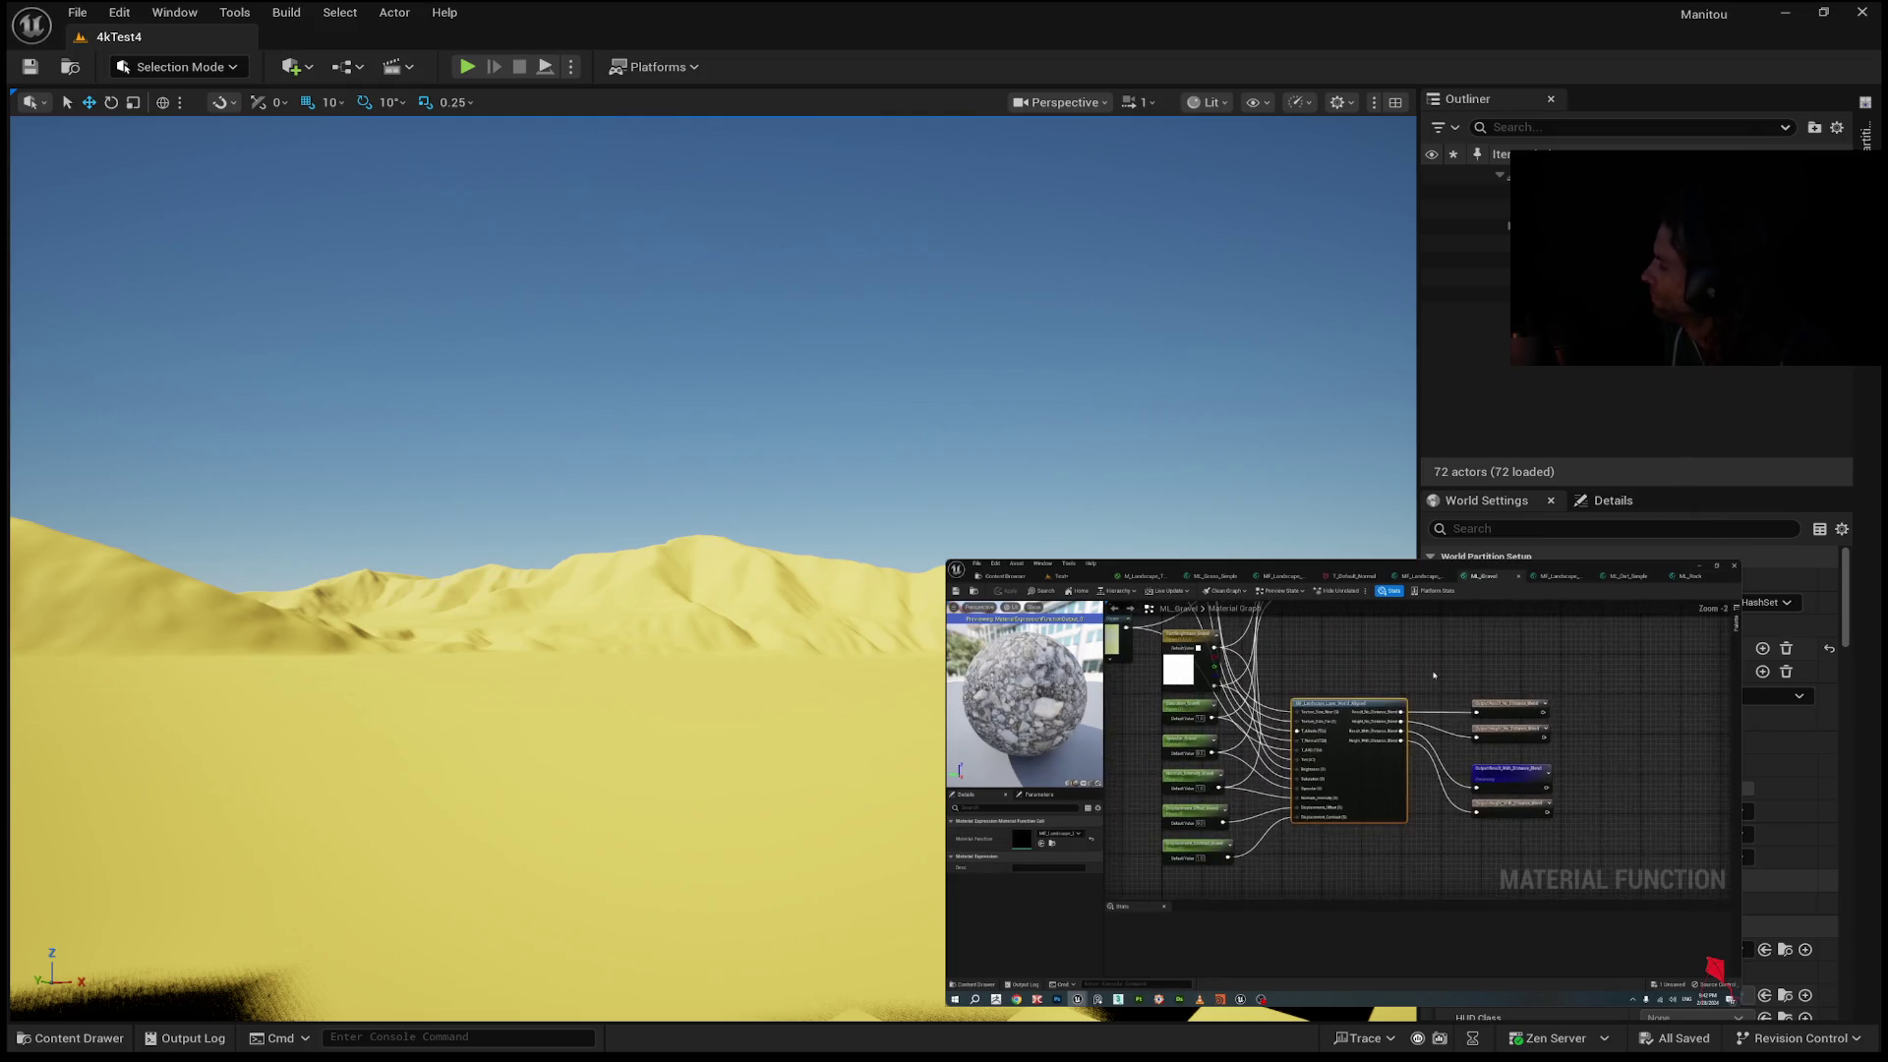
# Pause the reference tutorial video on its material graph.
pyautogui.moveTo(1431, 644)
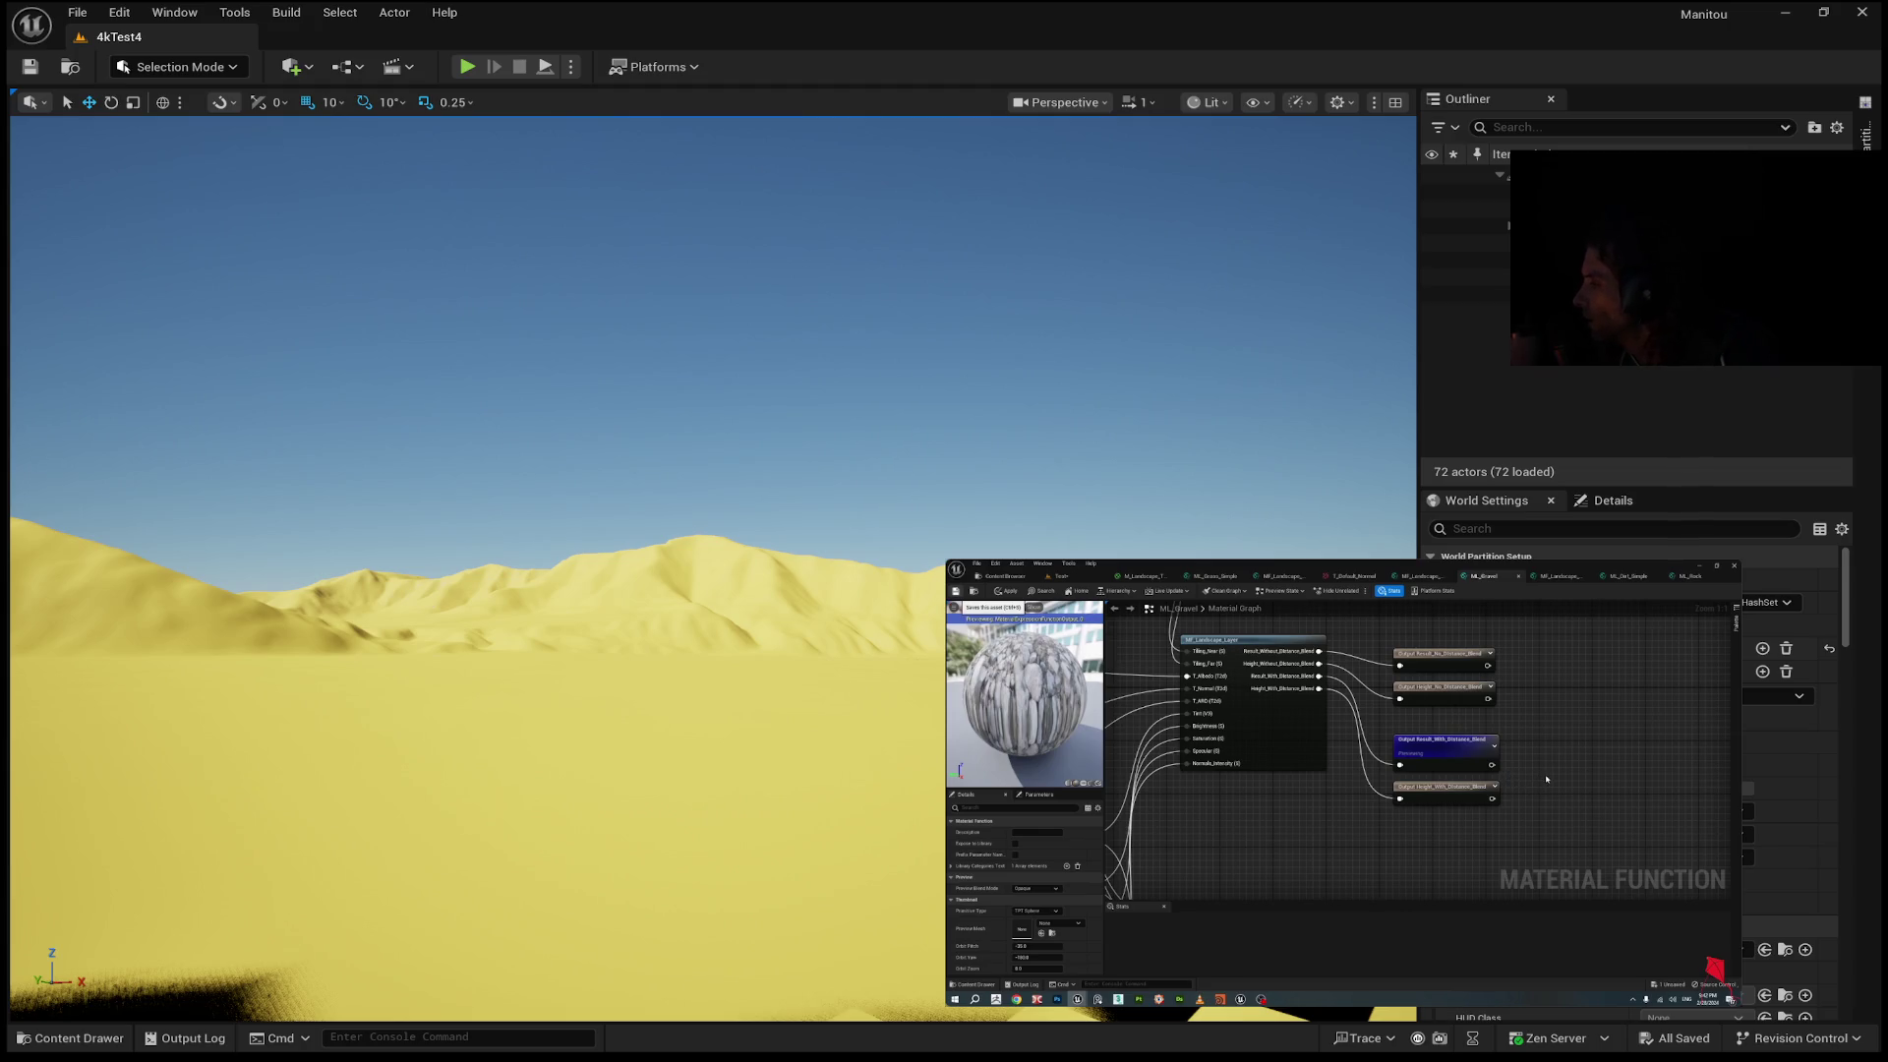
pyautogui.moveTo(1496, 918)
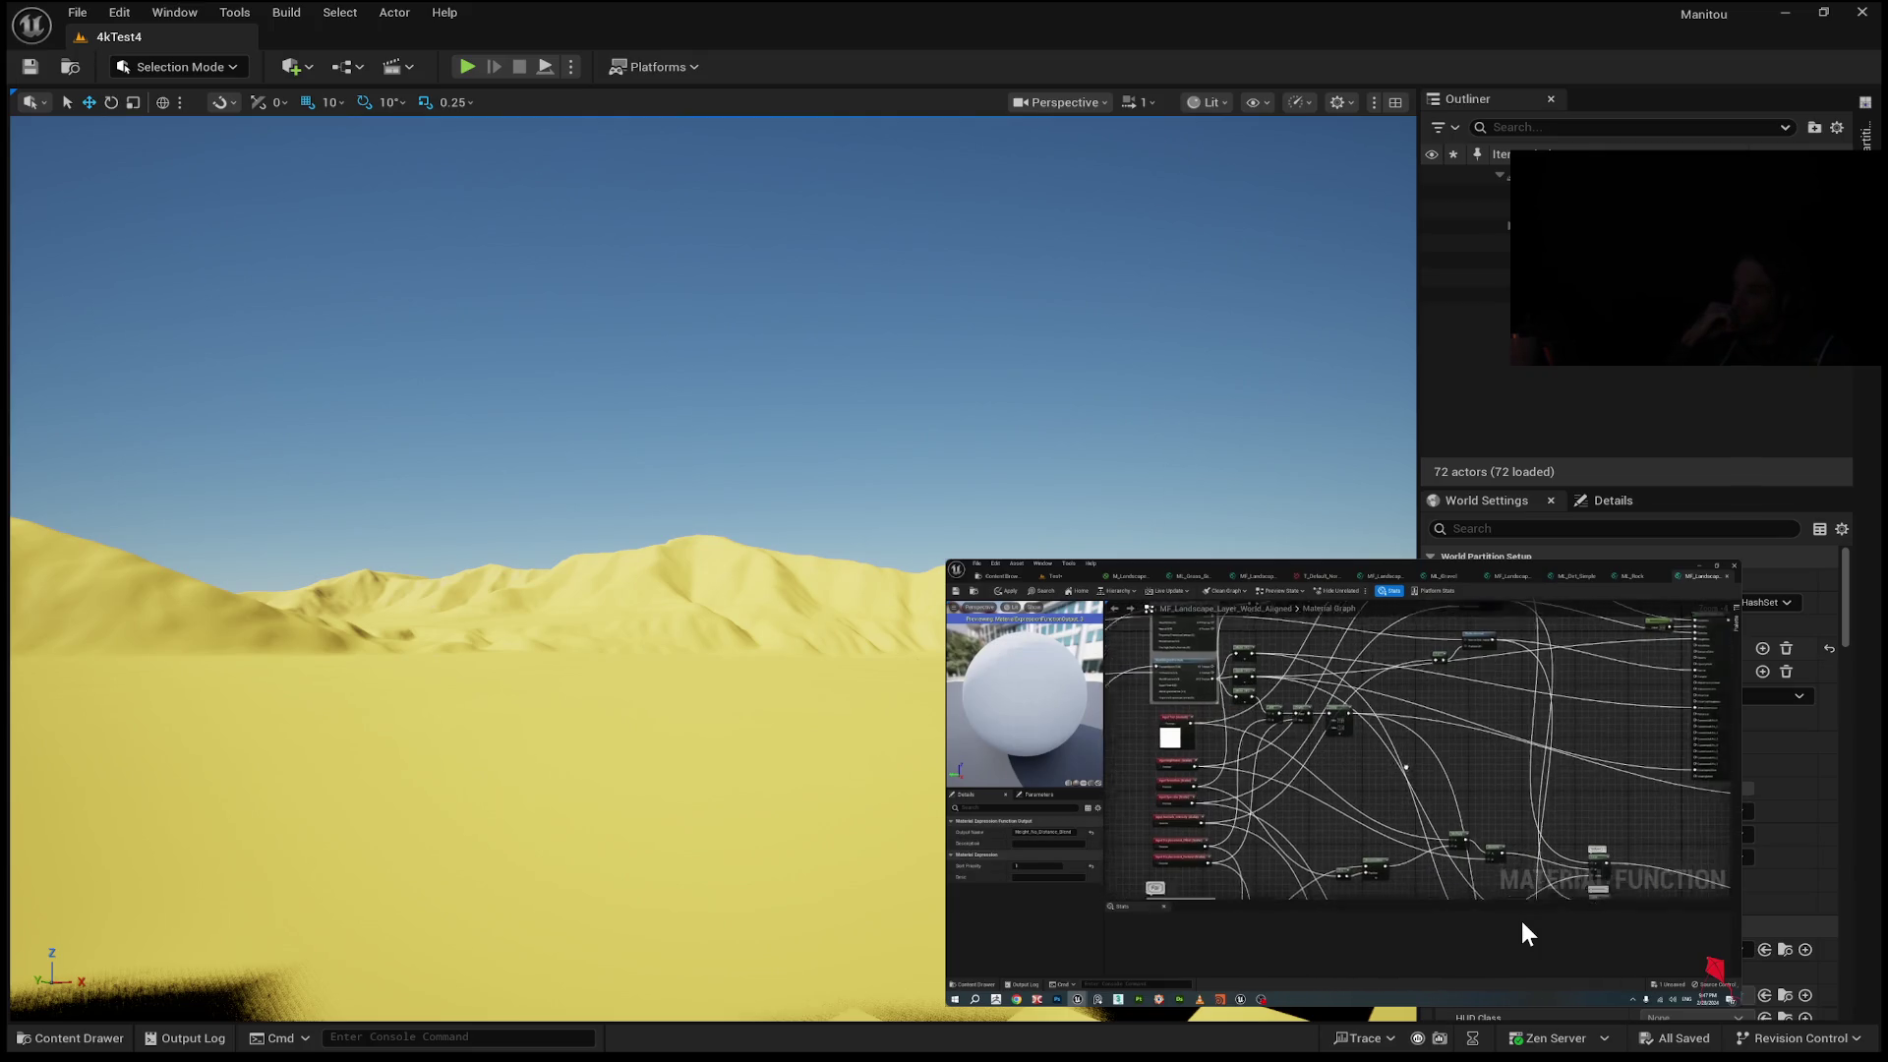
pyautogui.moveTo(1520, 740)
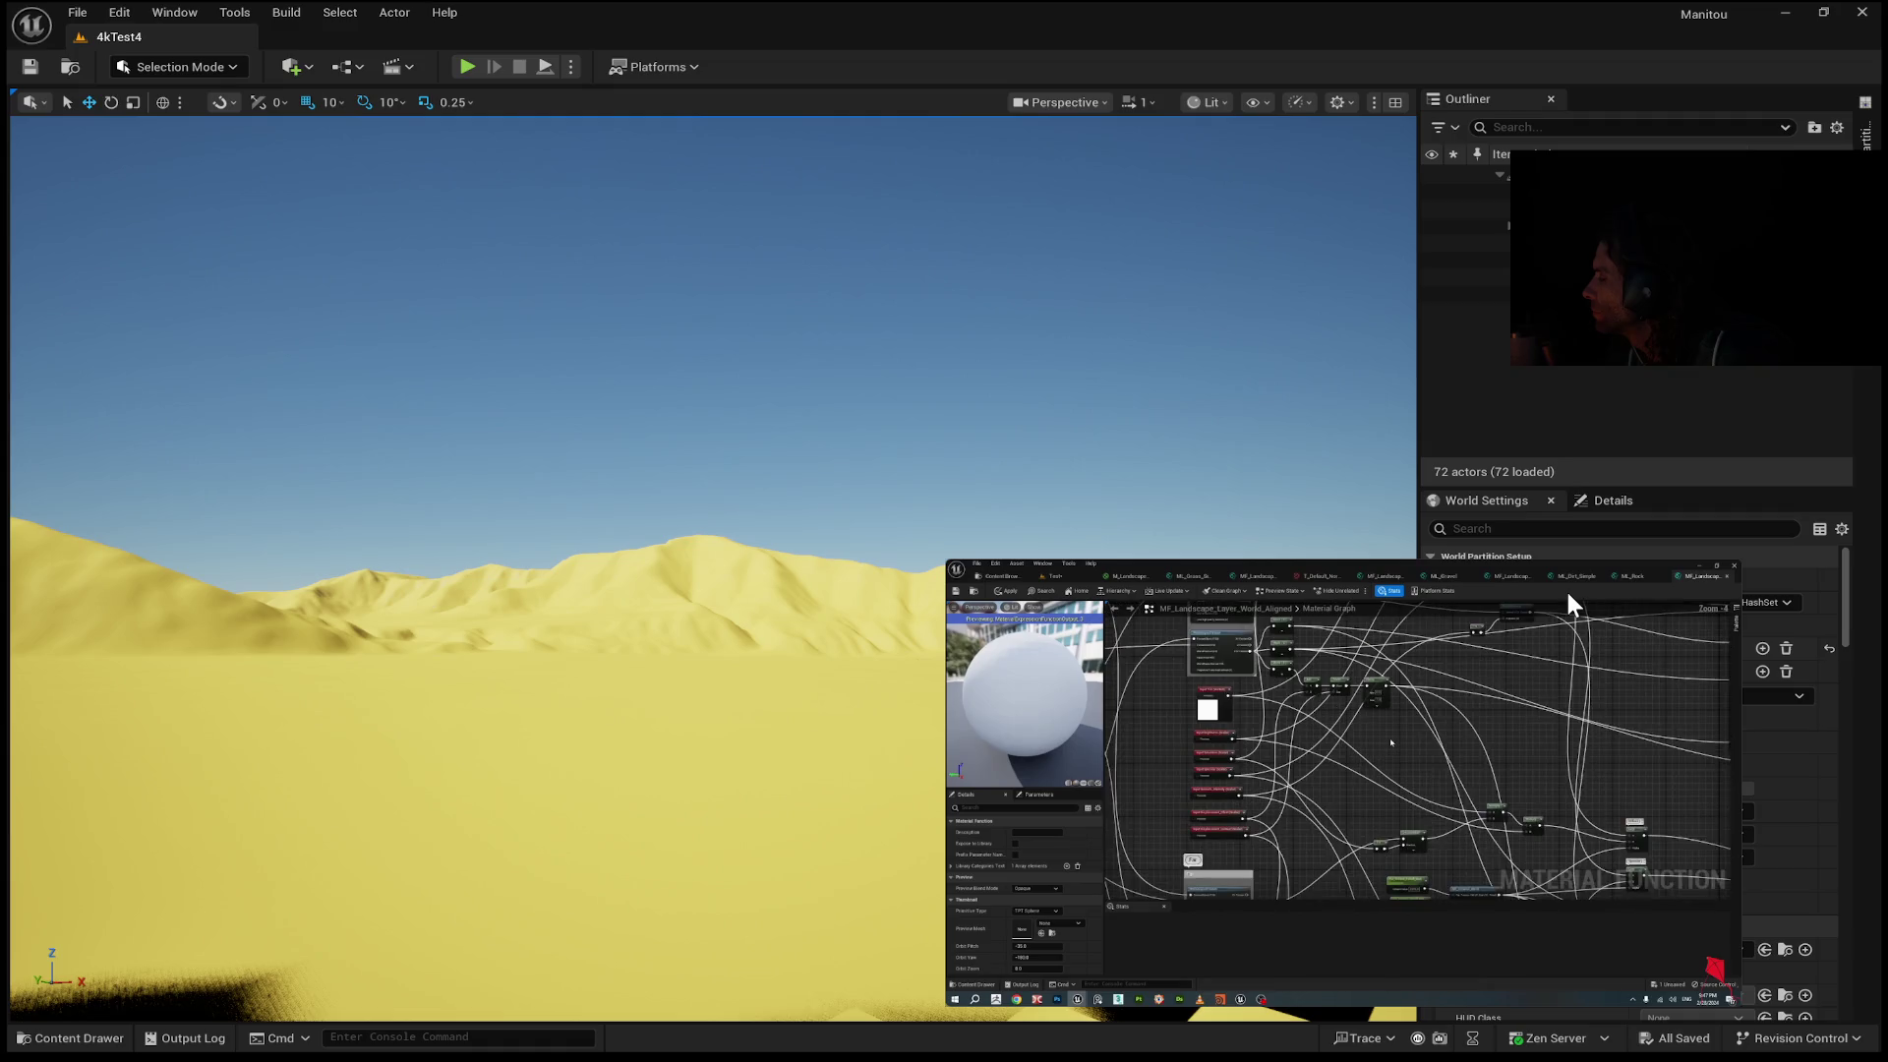
pyautogui.moveTo(1568, 596)
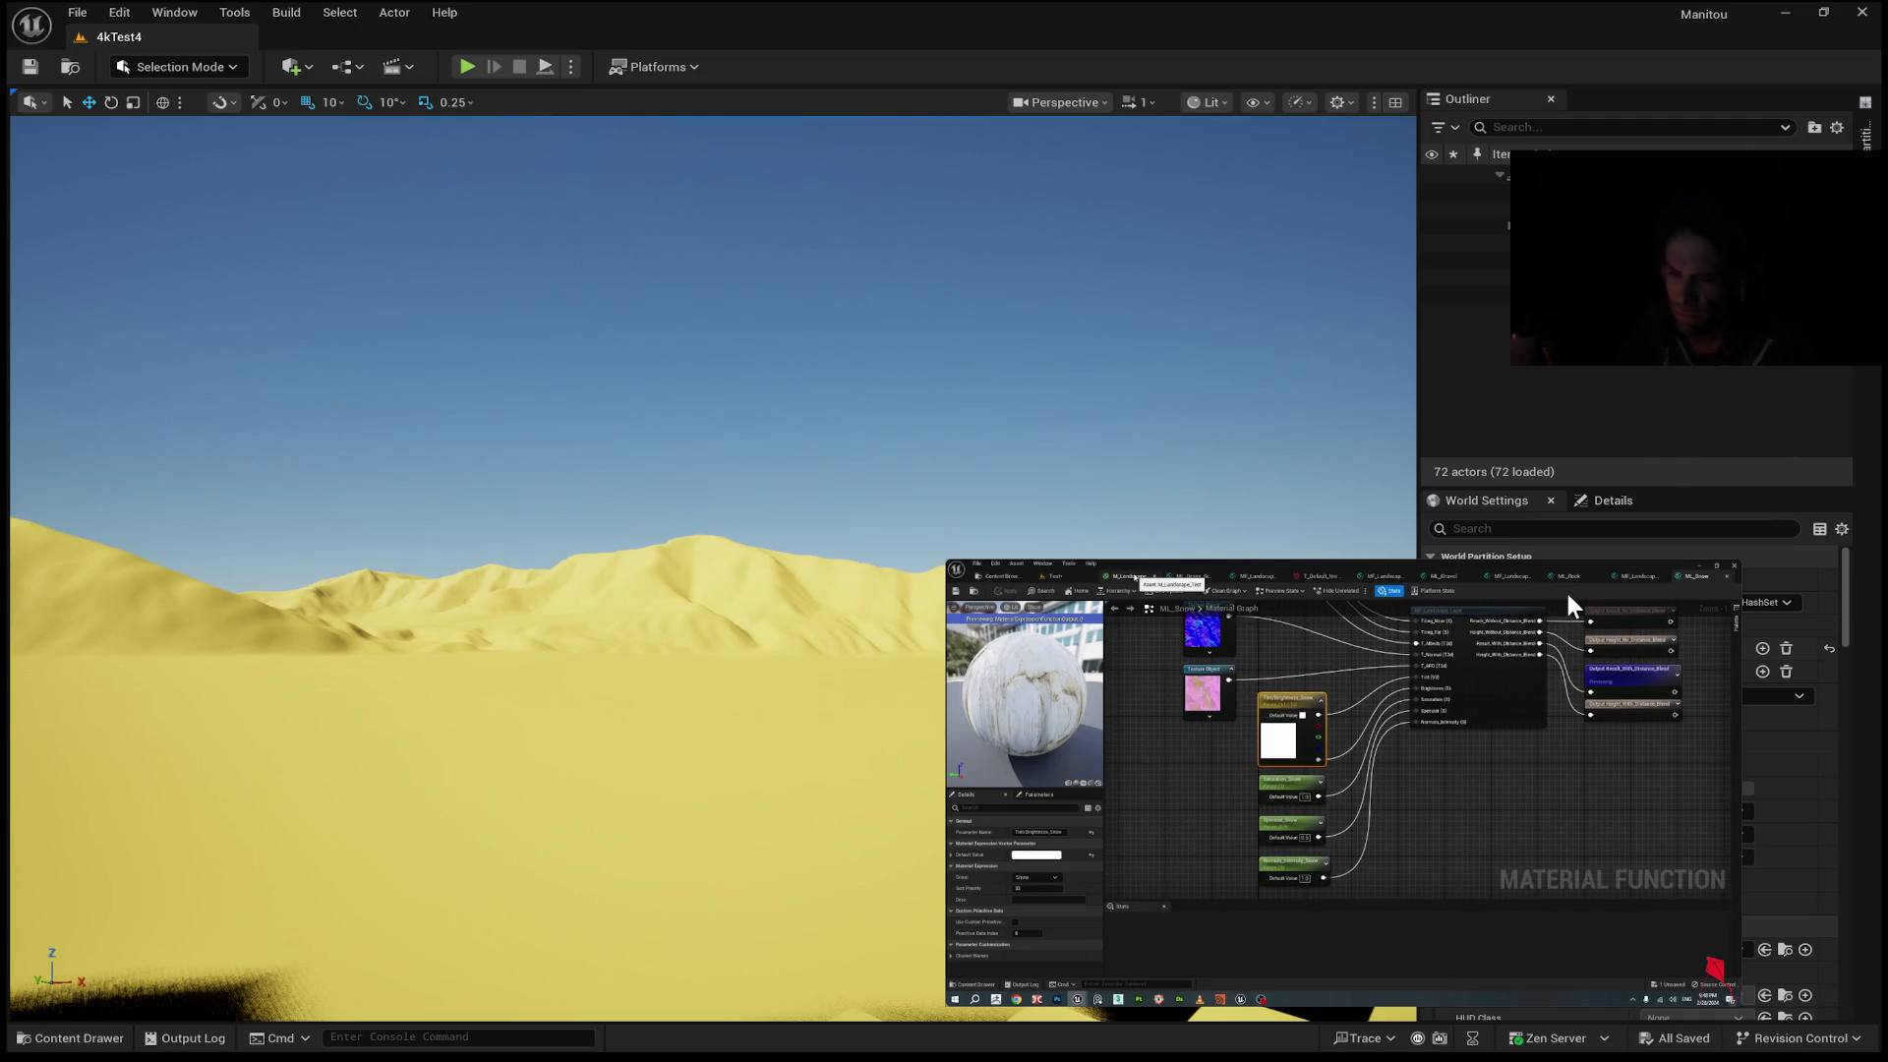
pyautogui.moveTo(1454, 600)
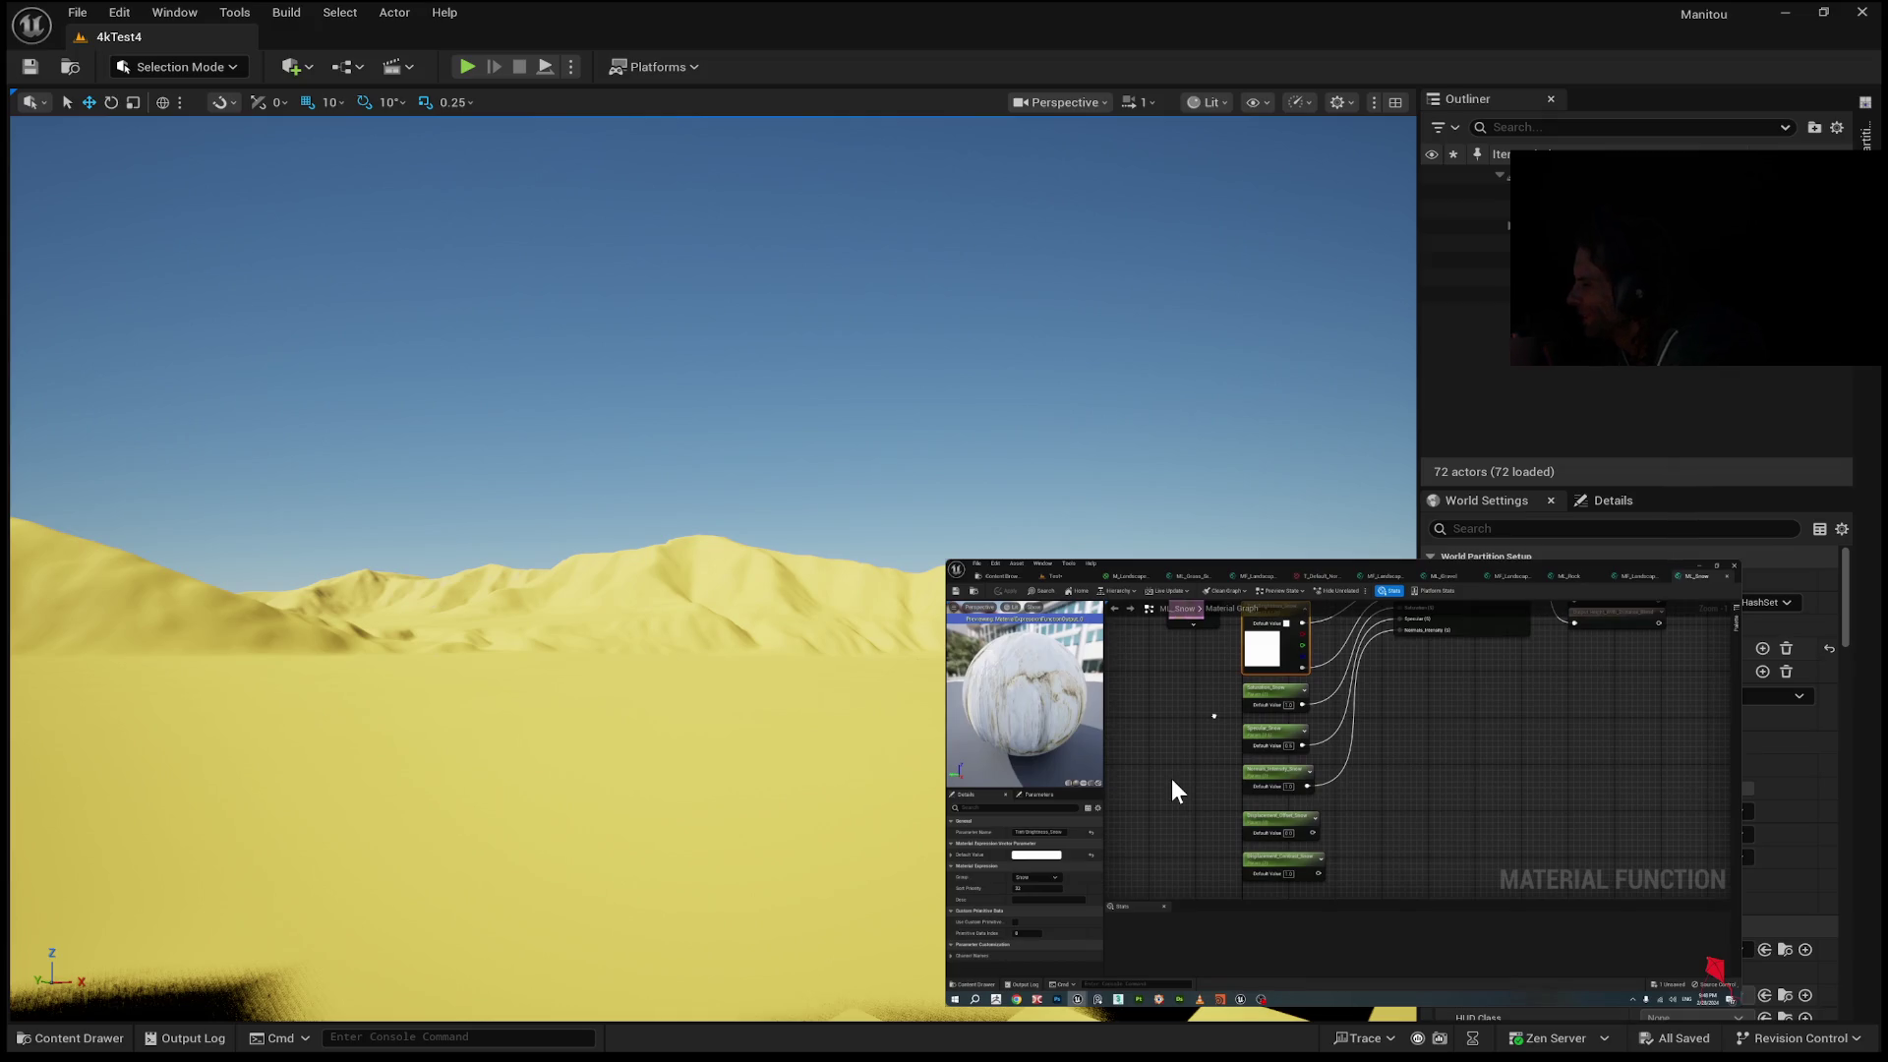
pyautogui.moveTo(1336, 688)
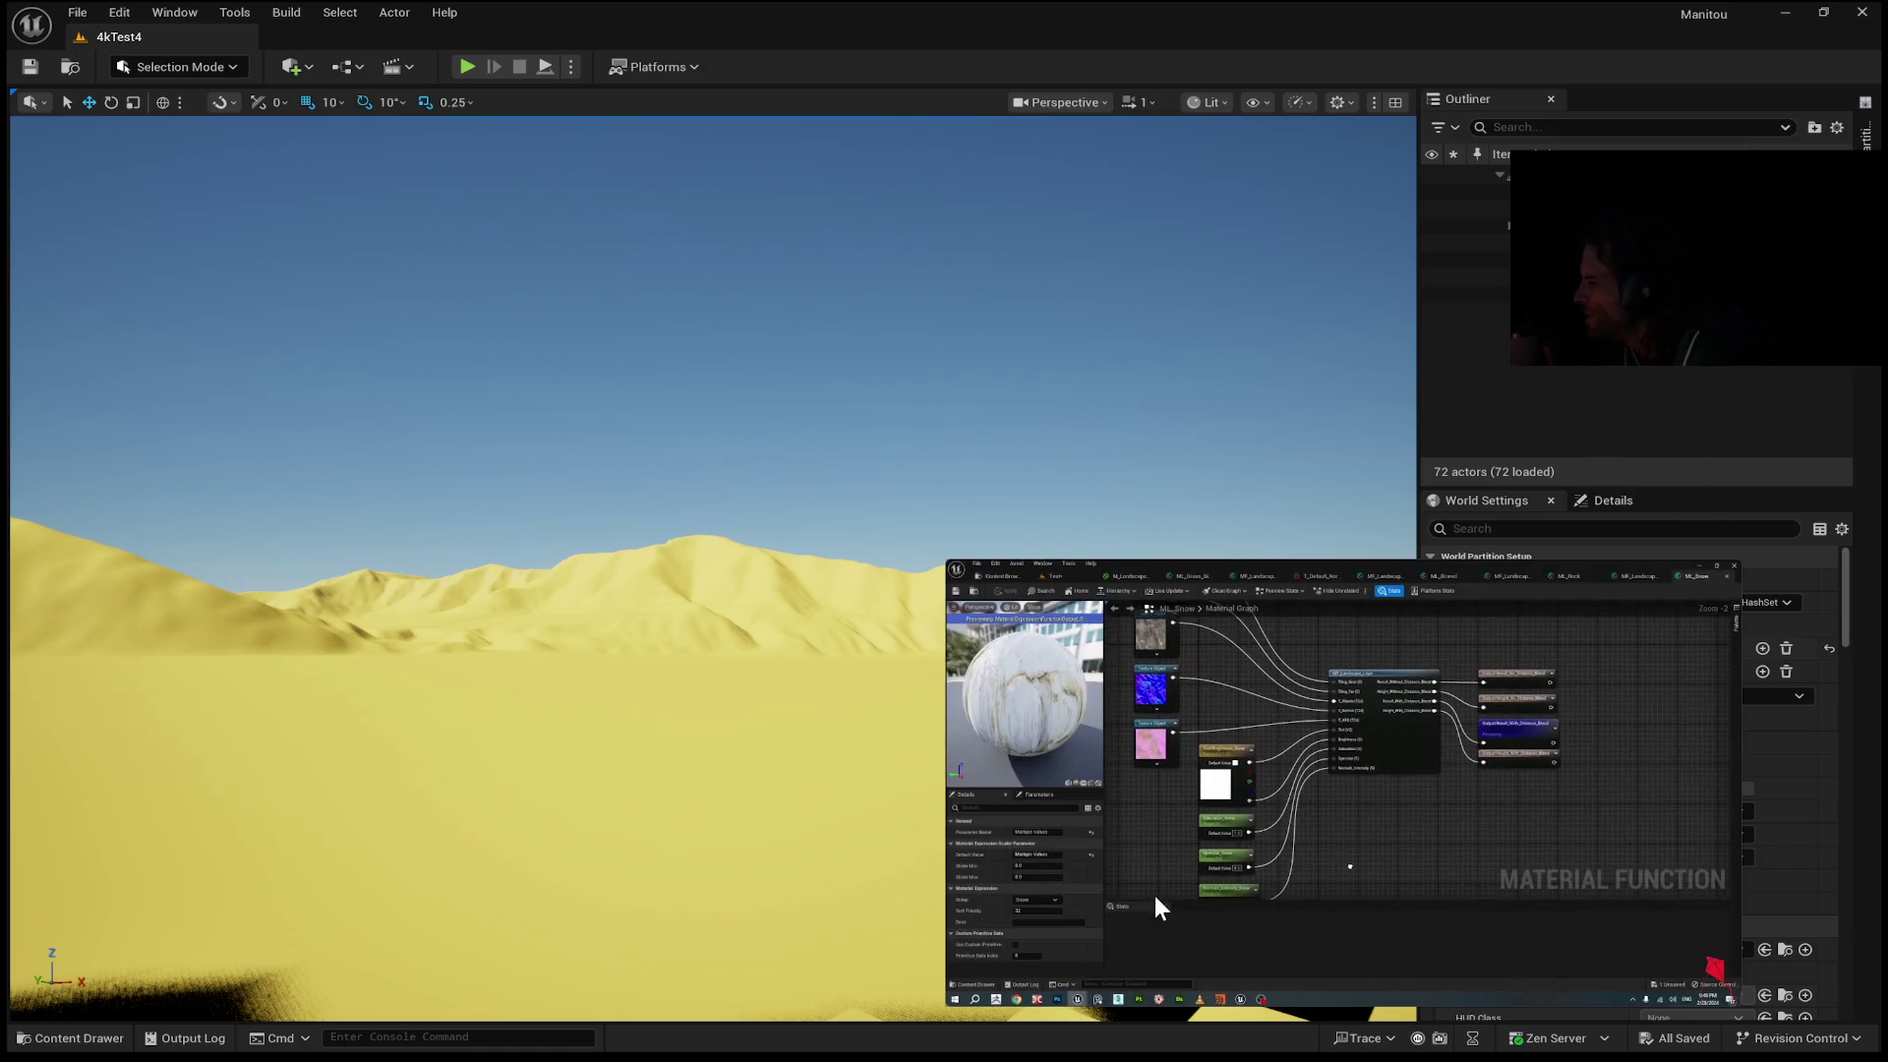
pyautogui.moveTo(1227, 838)
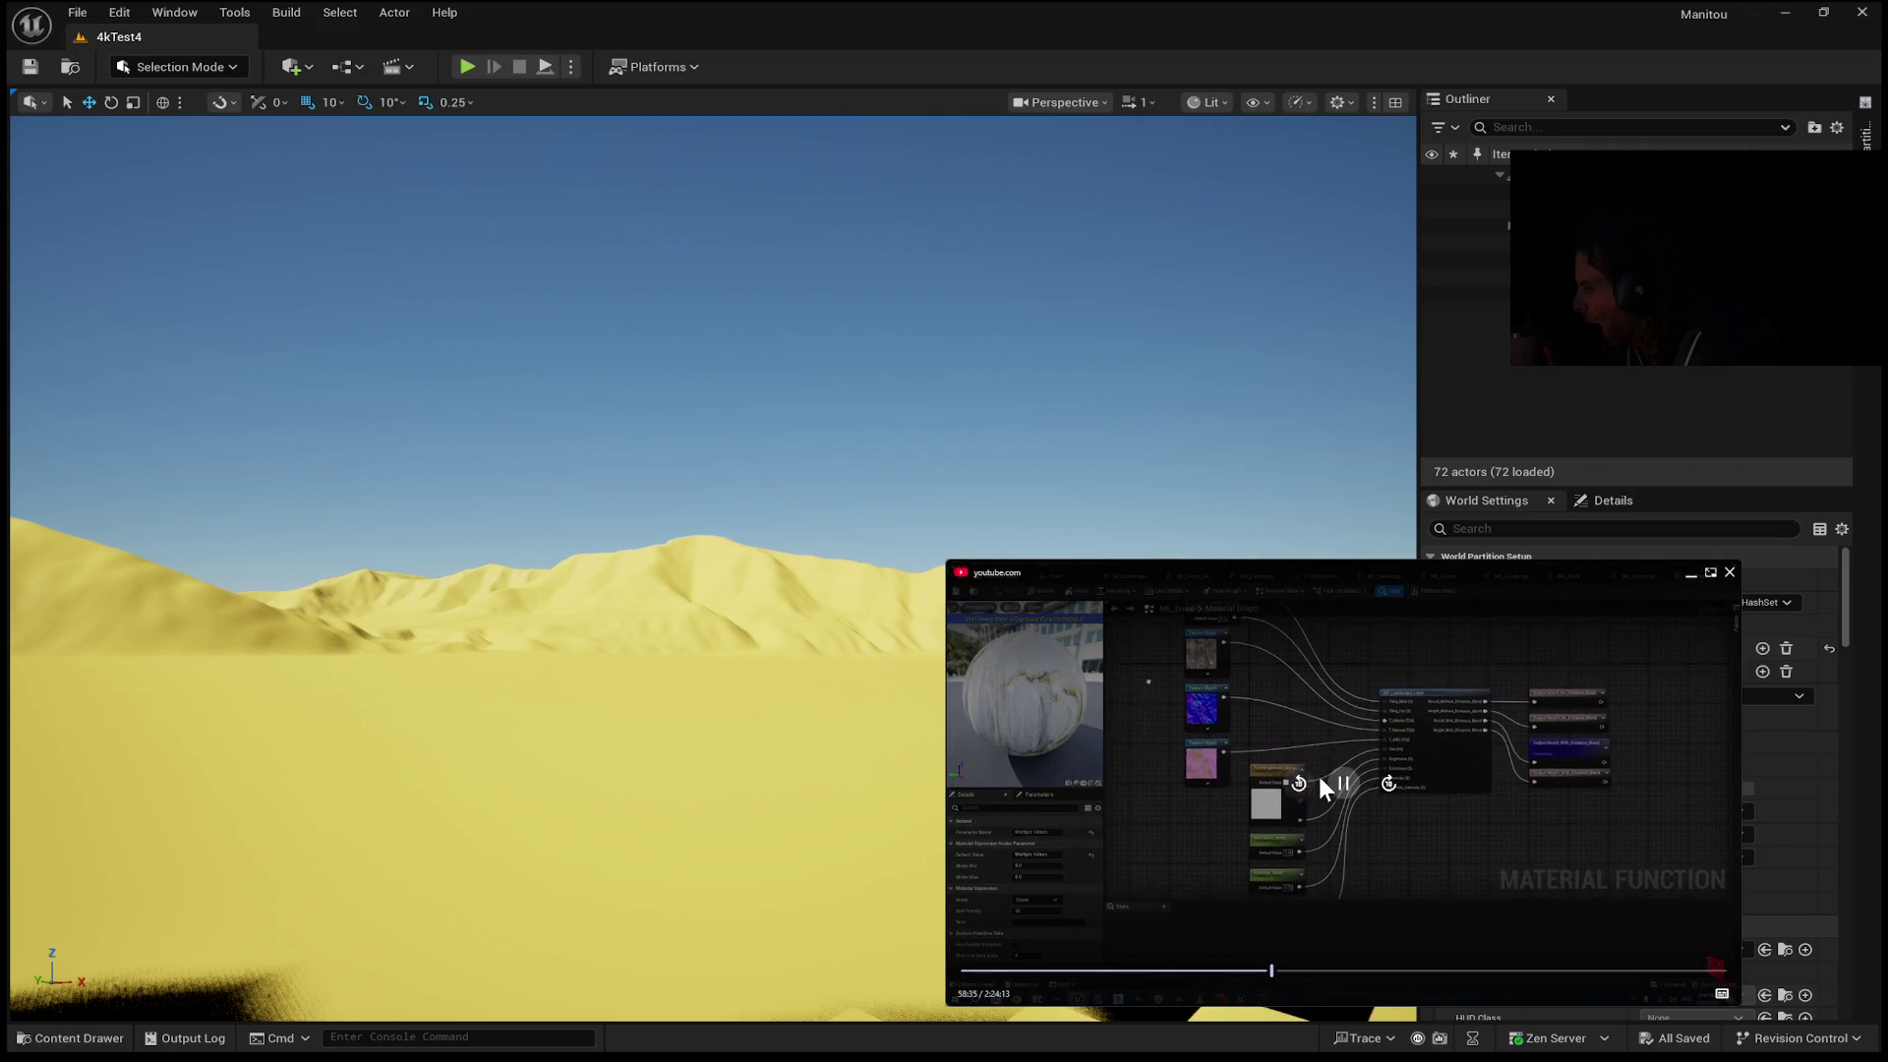
pyautogui.click(1344, 785)
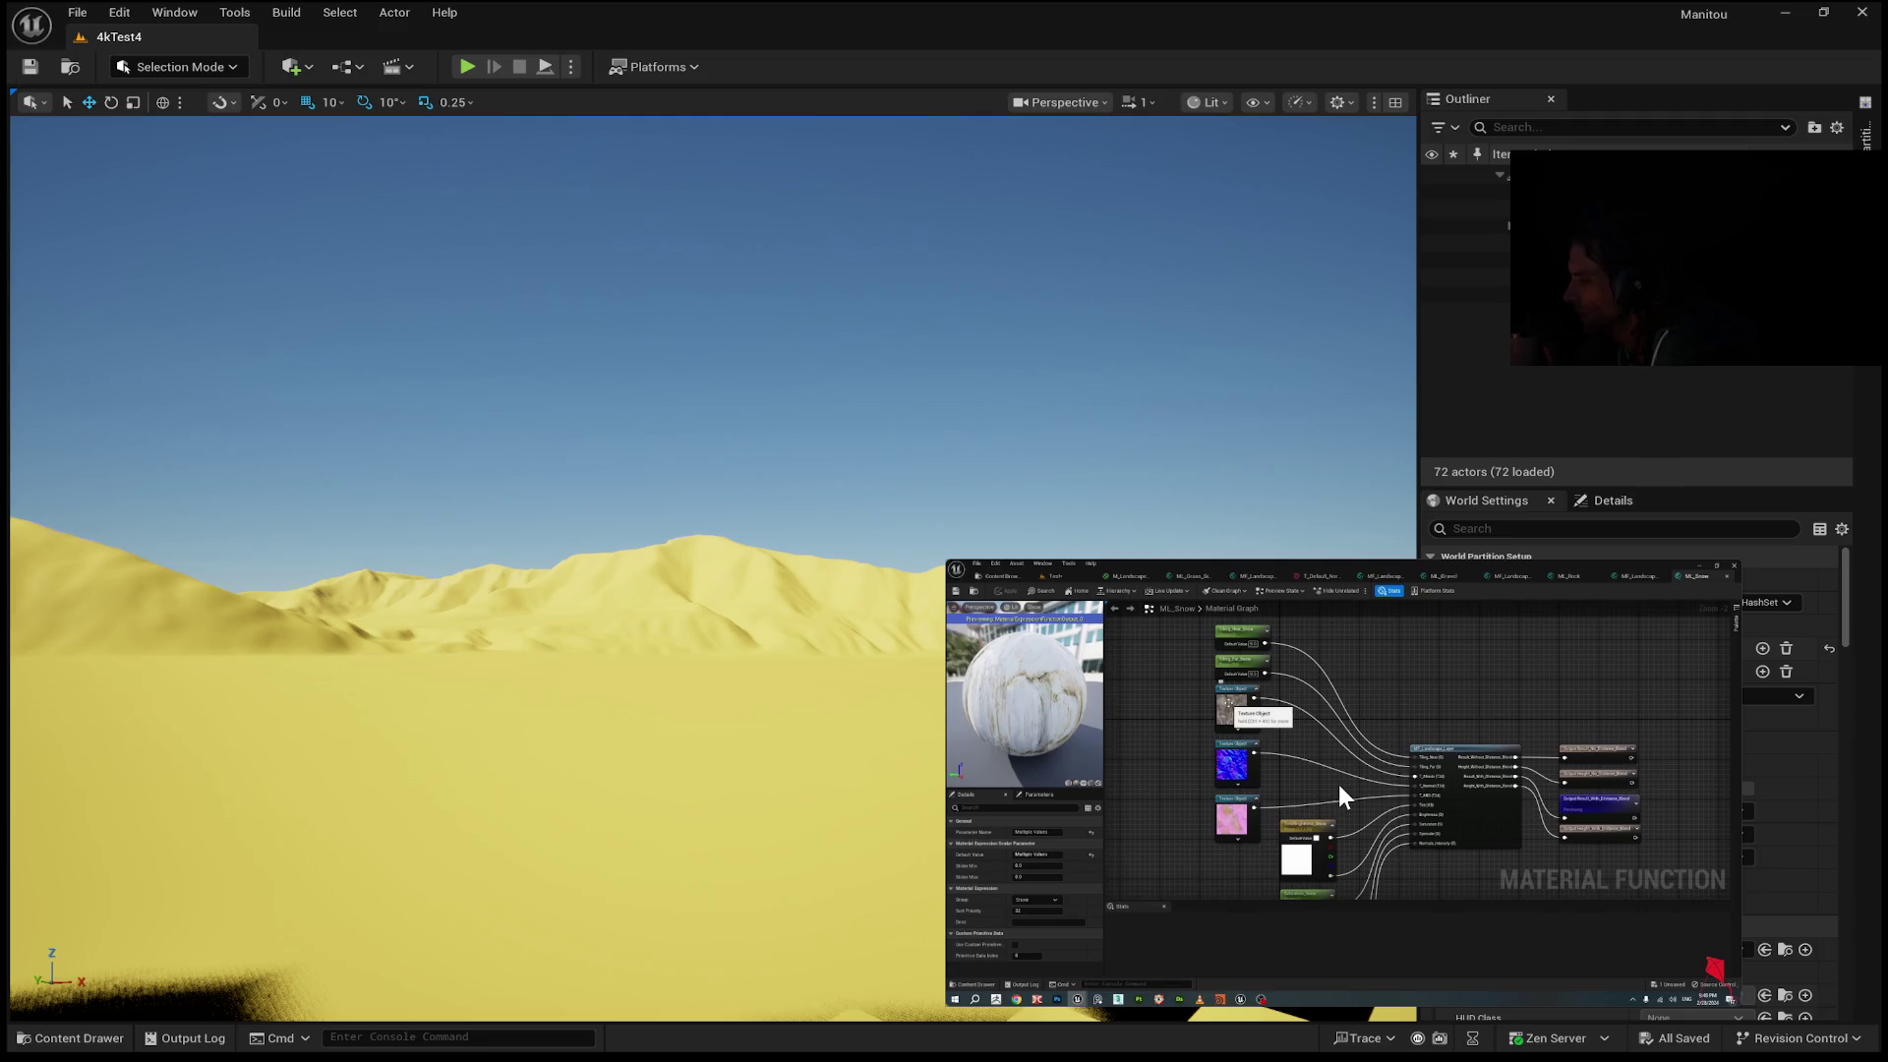
# Toggle the tutorial video around 58:37, leaving it playing.
pyautogui.moveTo(1302, 742)
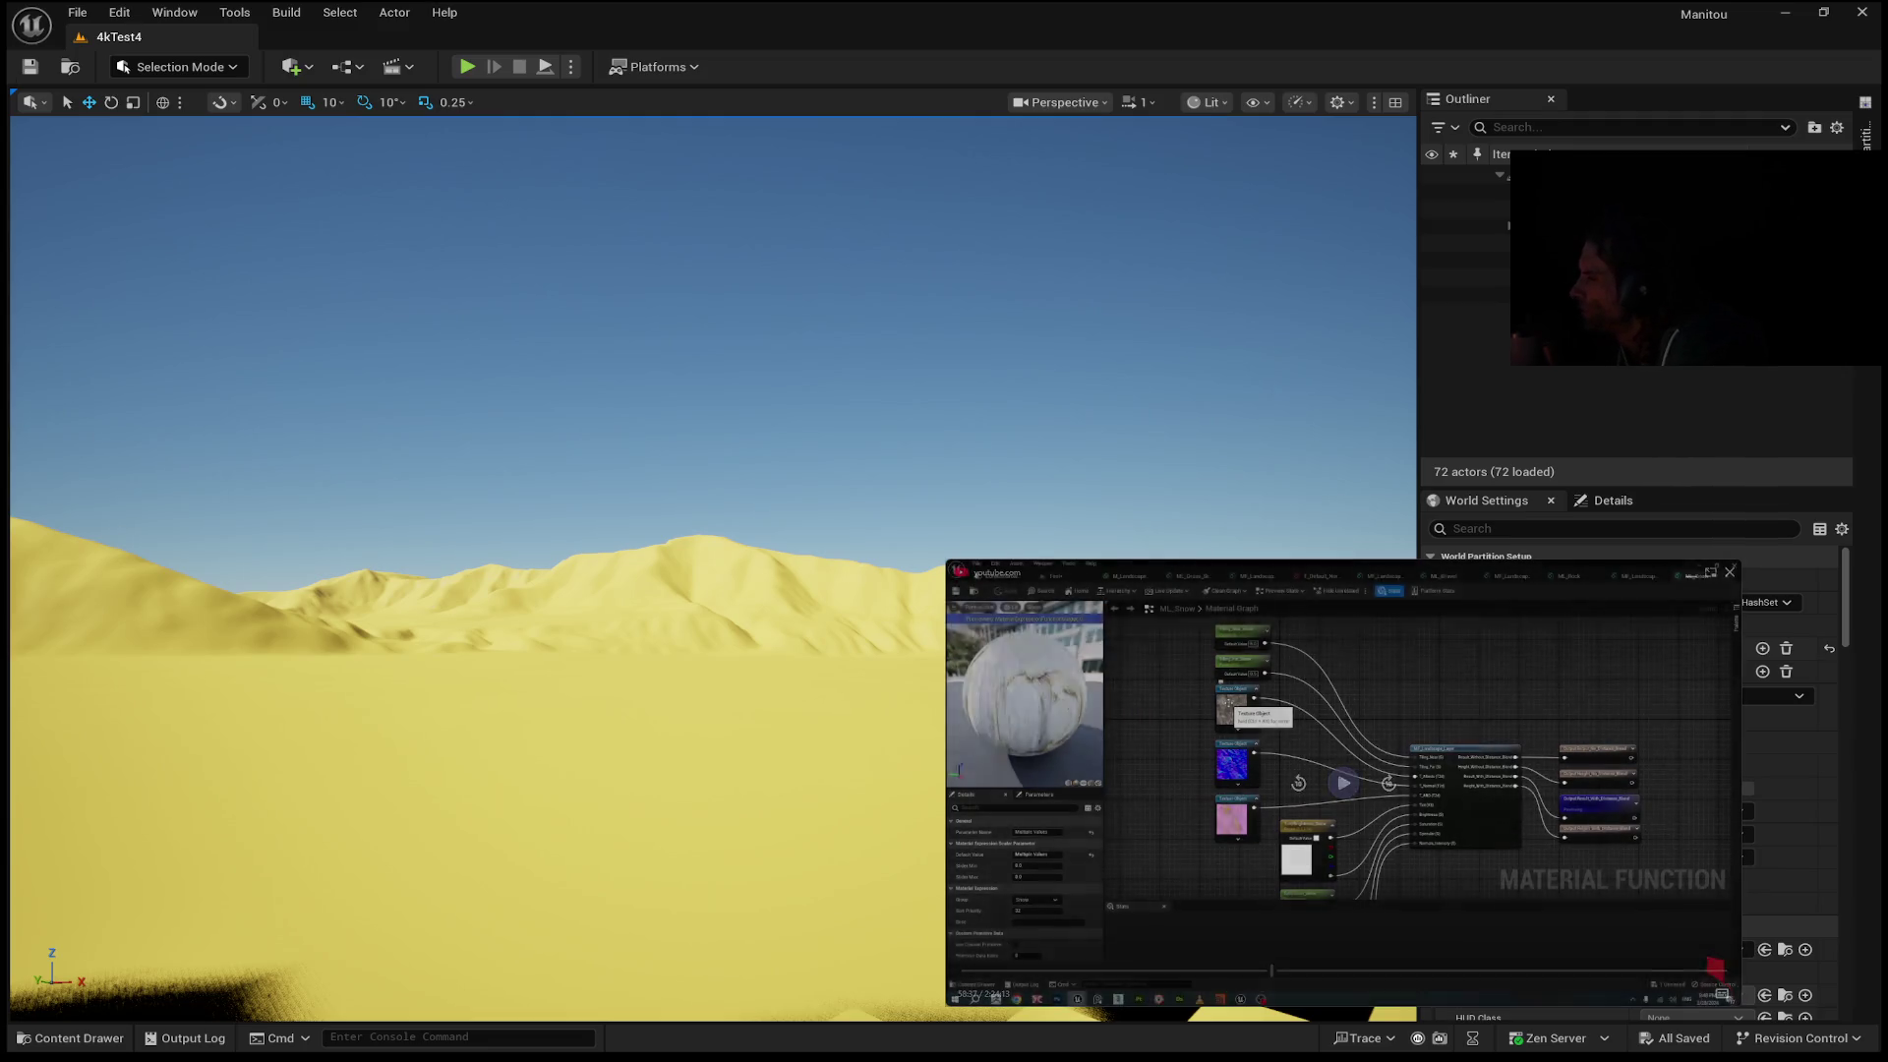
pyautogui.click(1342, 795)
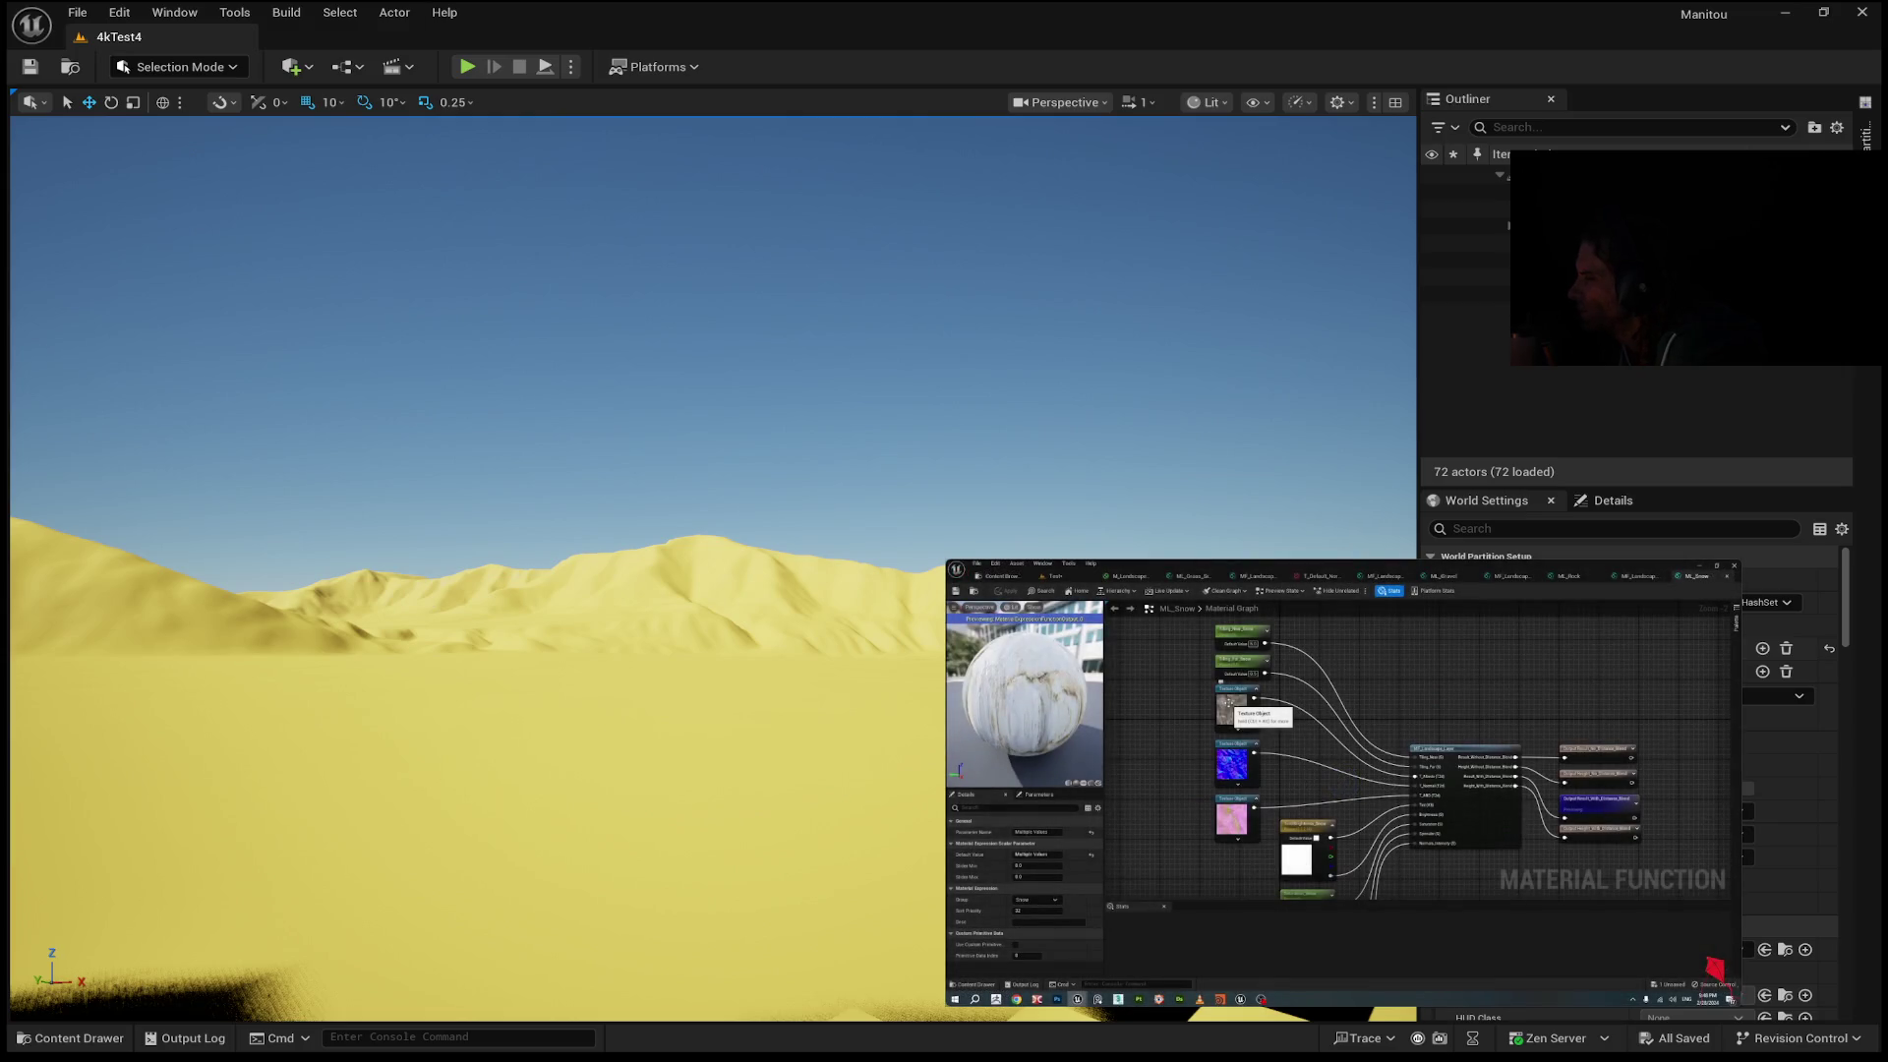
pyautogui.click(1340, 792)
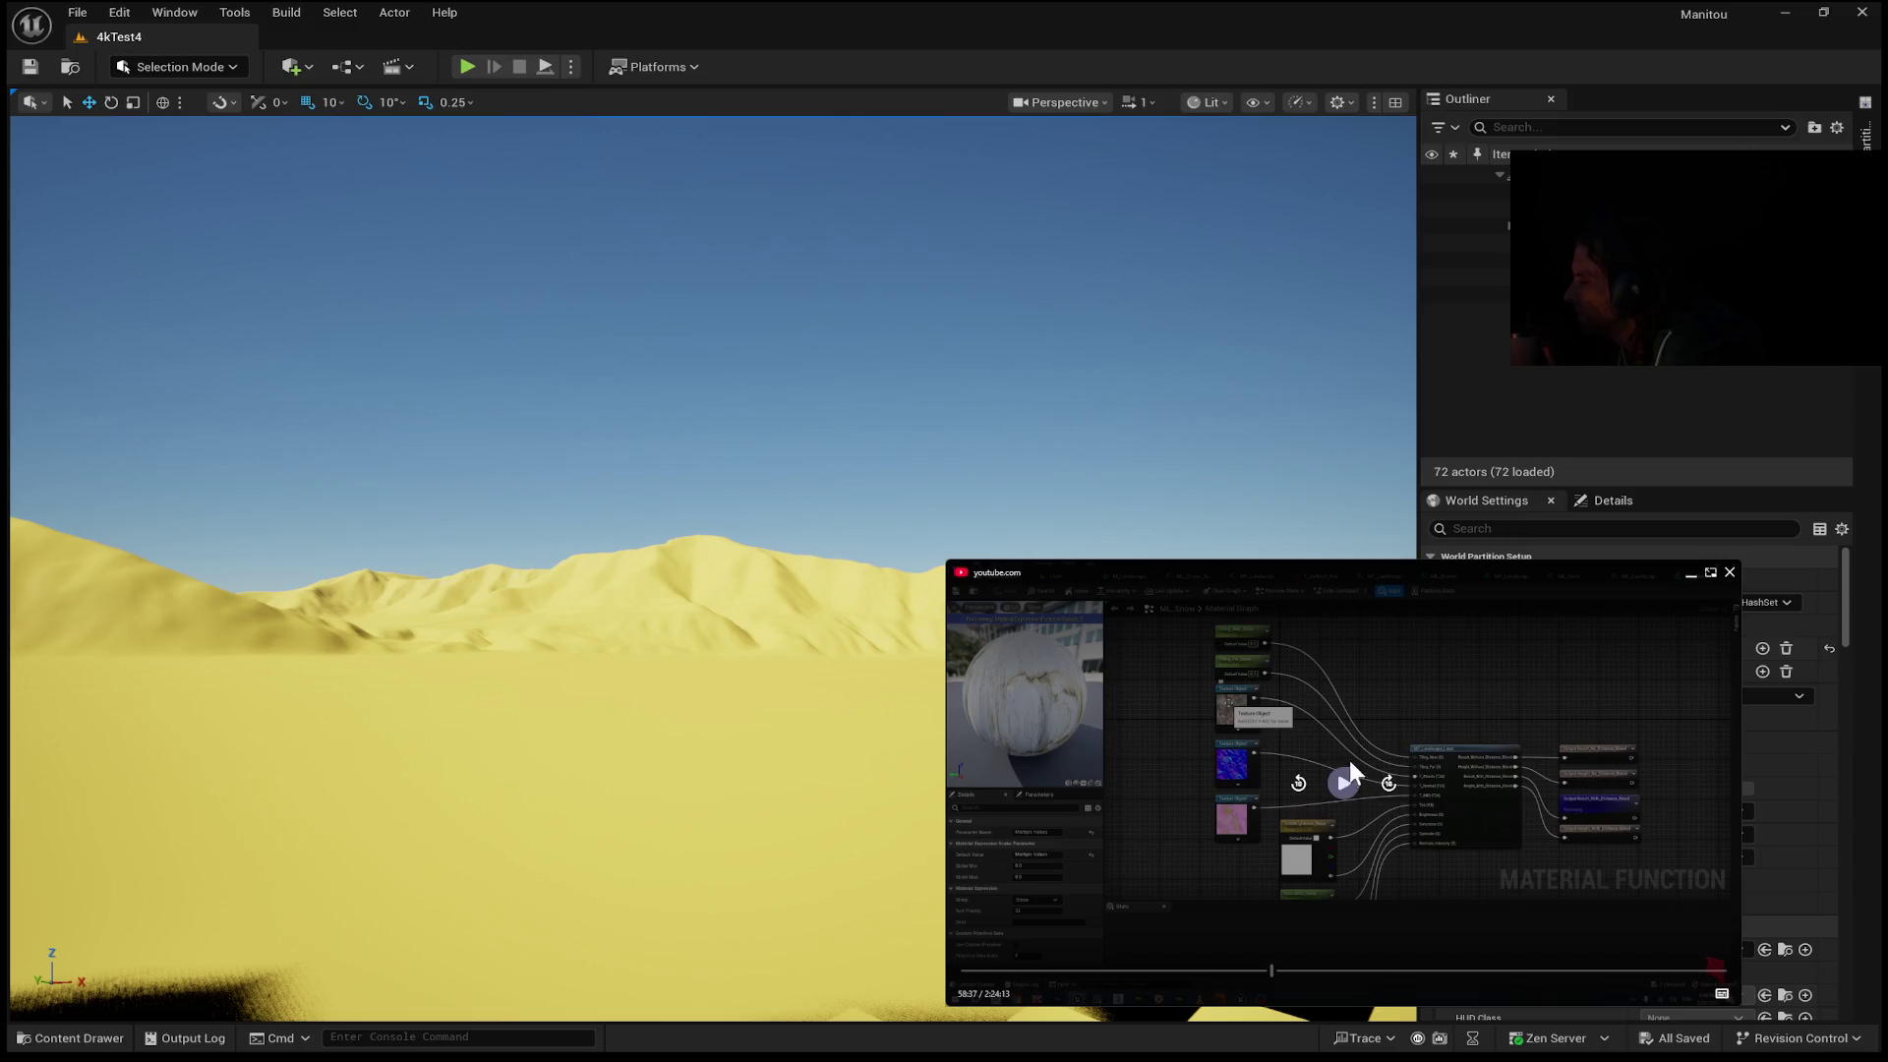
pyautogui.click(1344, 781)
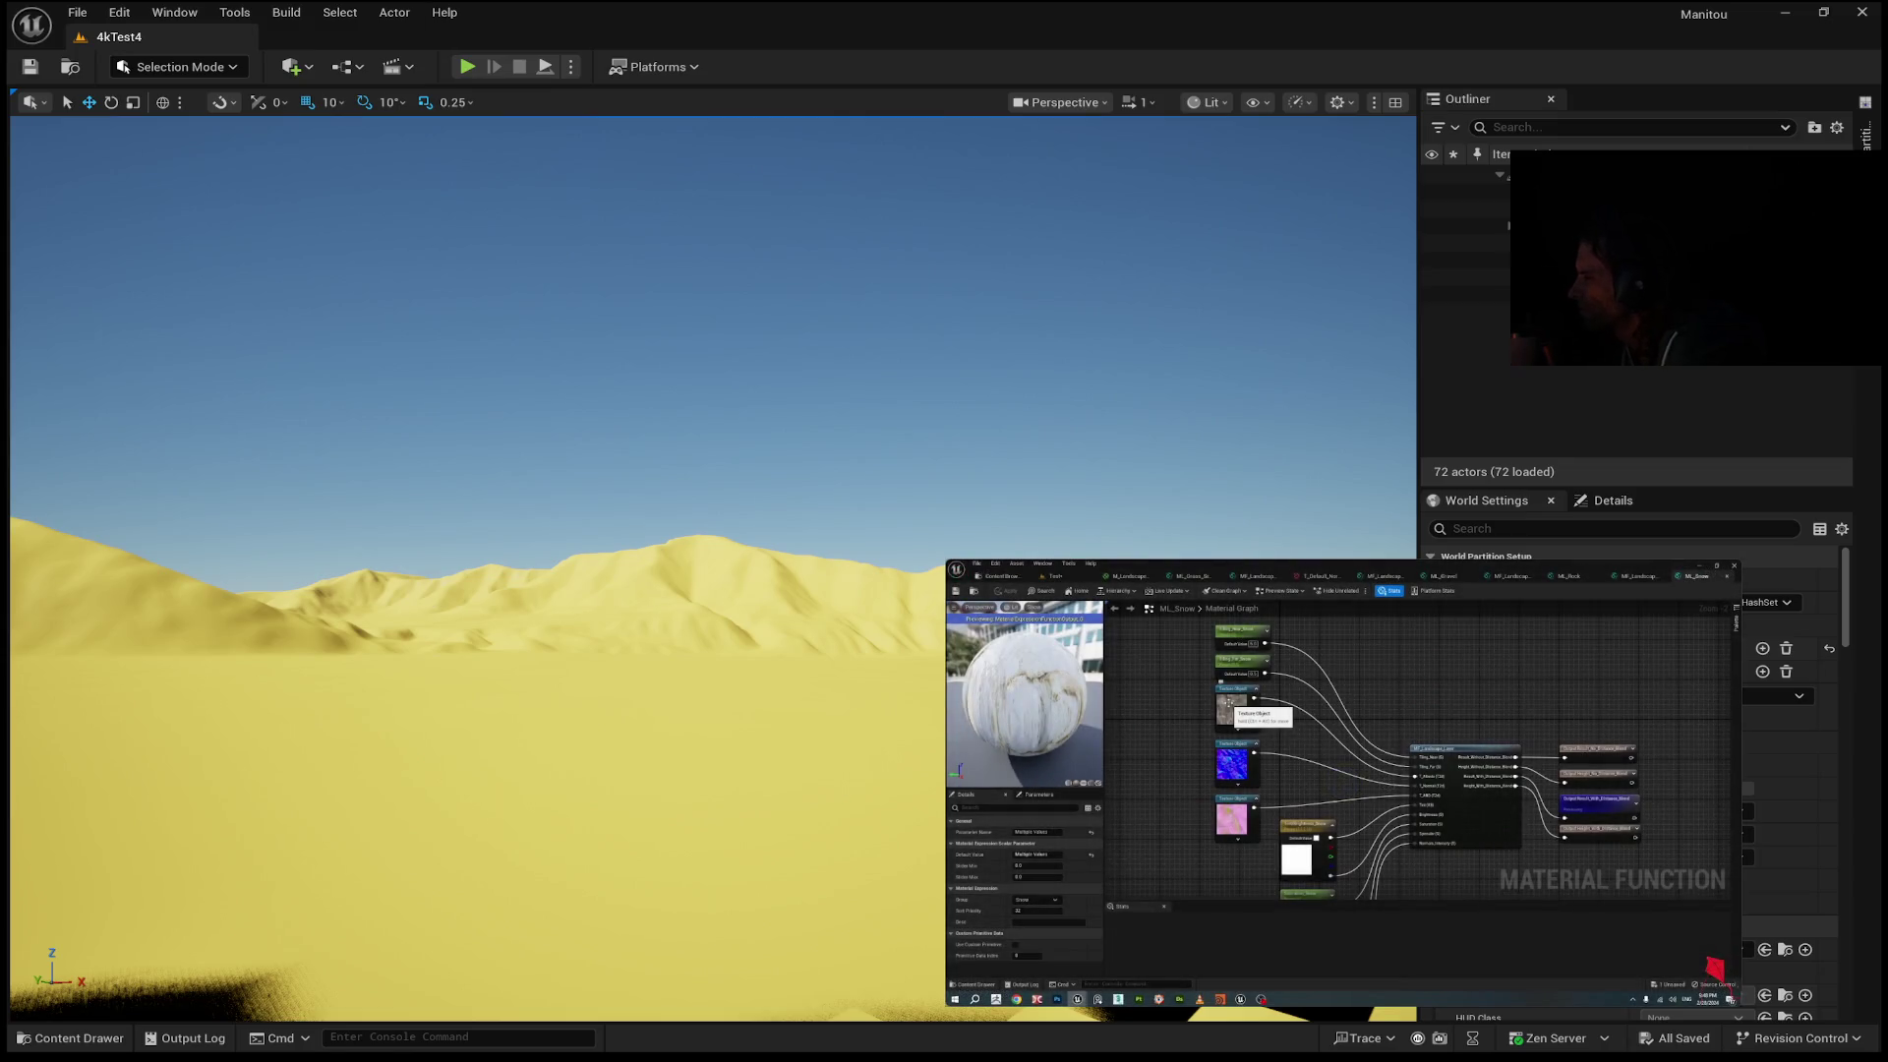
pyautogui.moveTo(1325, 824)
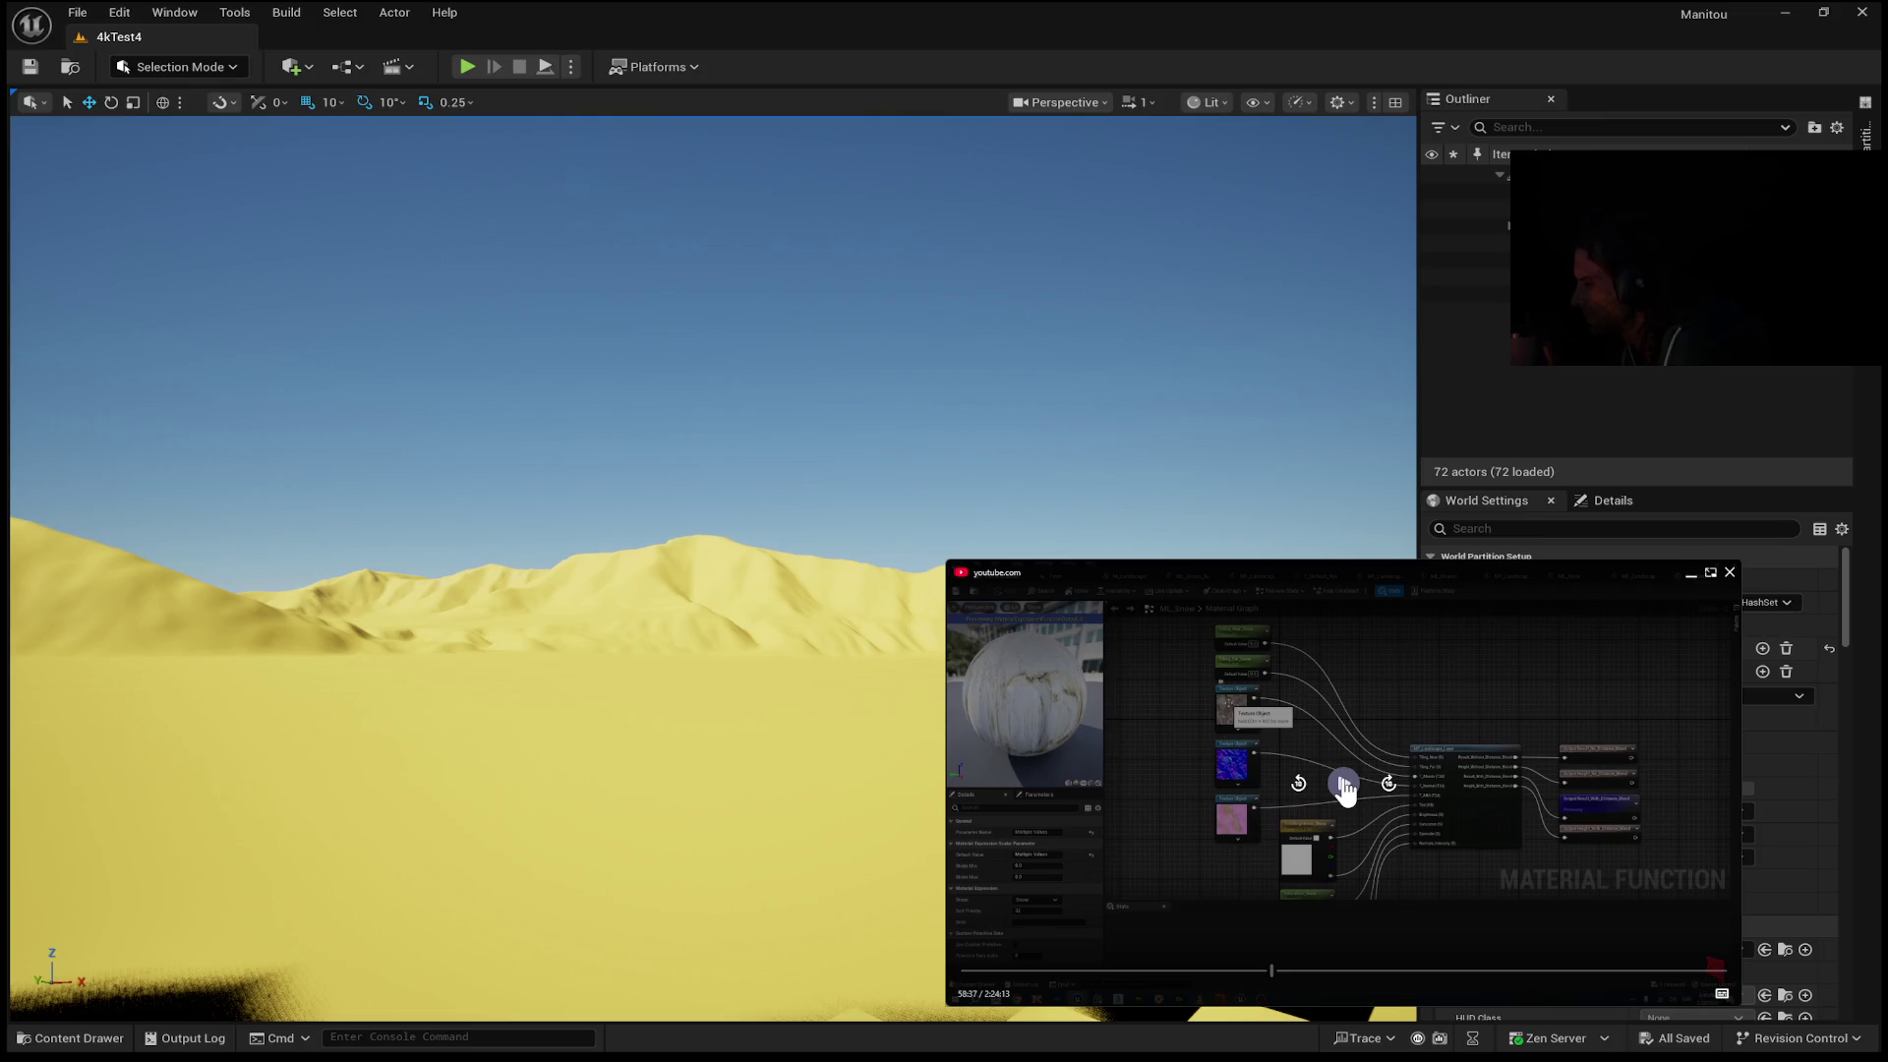
pyautogui.click(1343, 784)
pyautogui.click(1343, 786)
pyautogui.click(1349, 790)
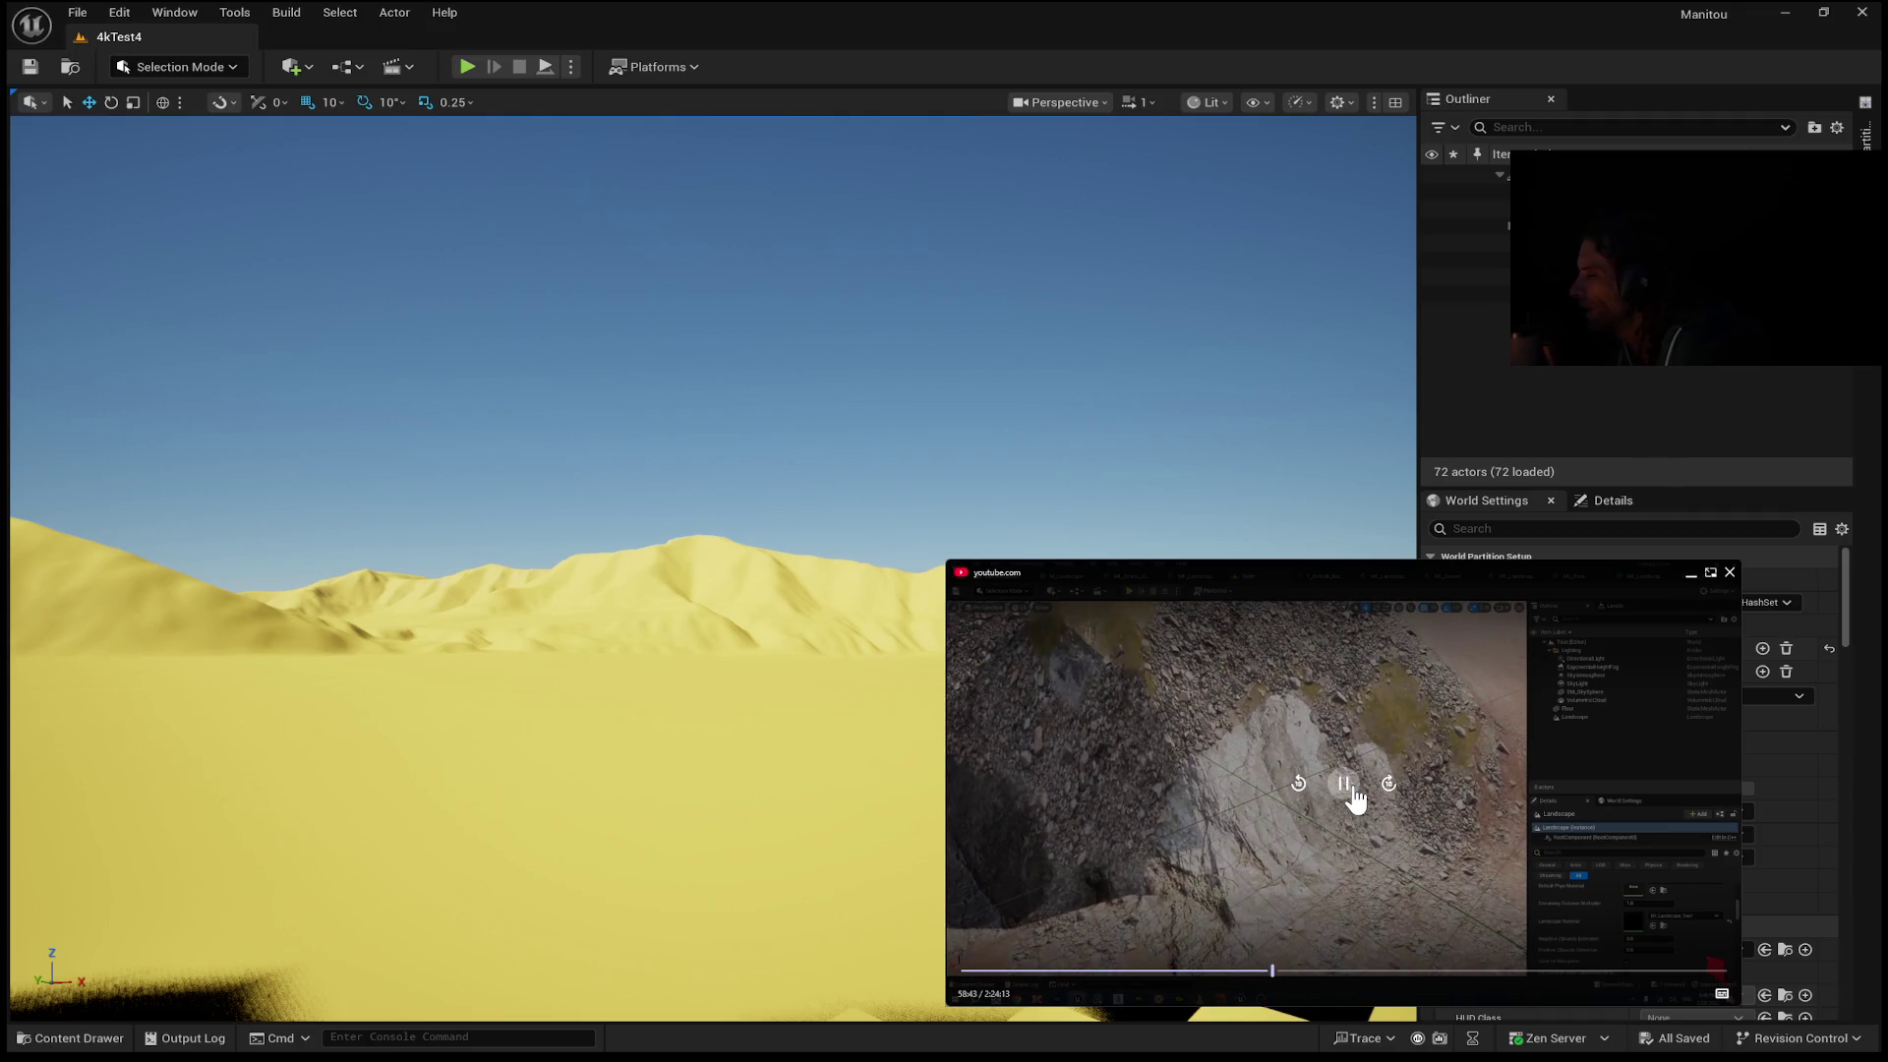
pyautogui.moveTo(1271, 763)
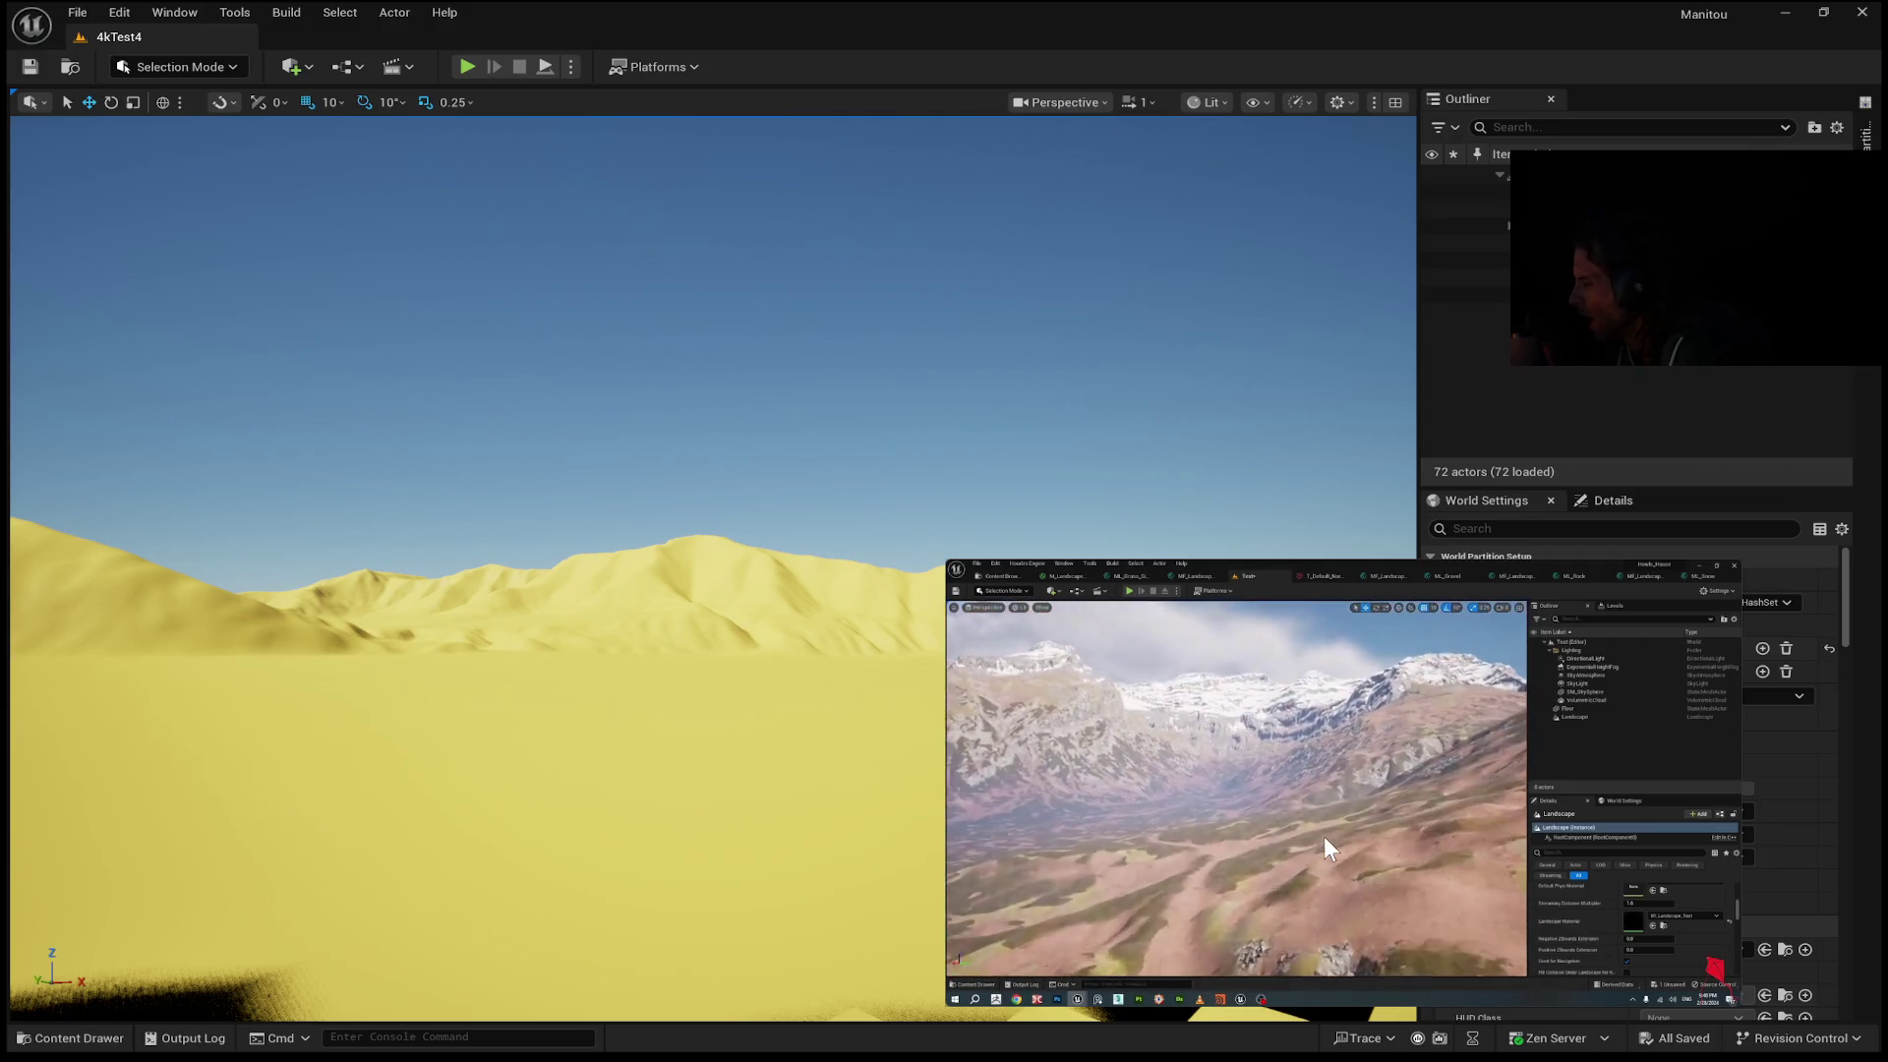
pyautogui.click(1339, 785)
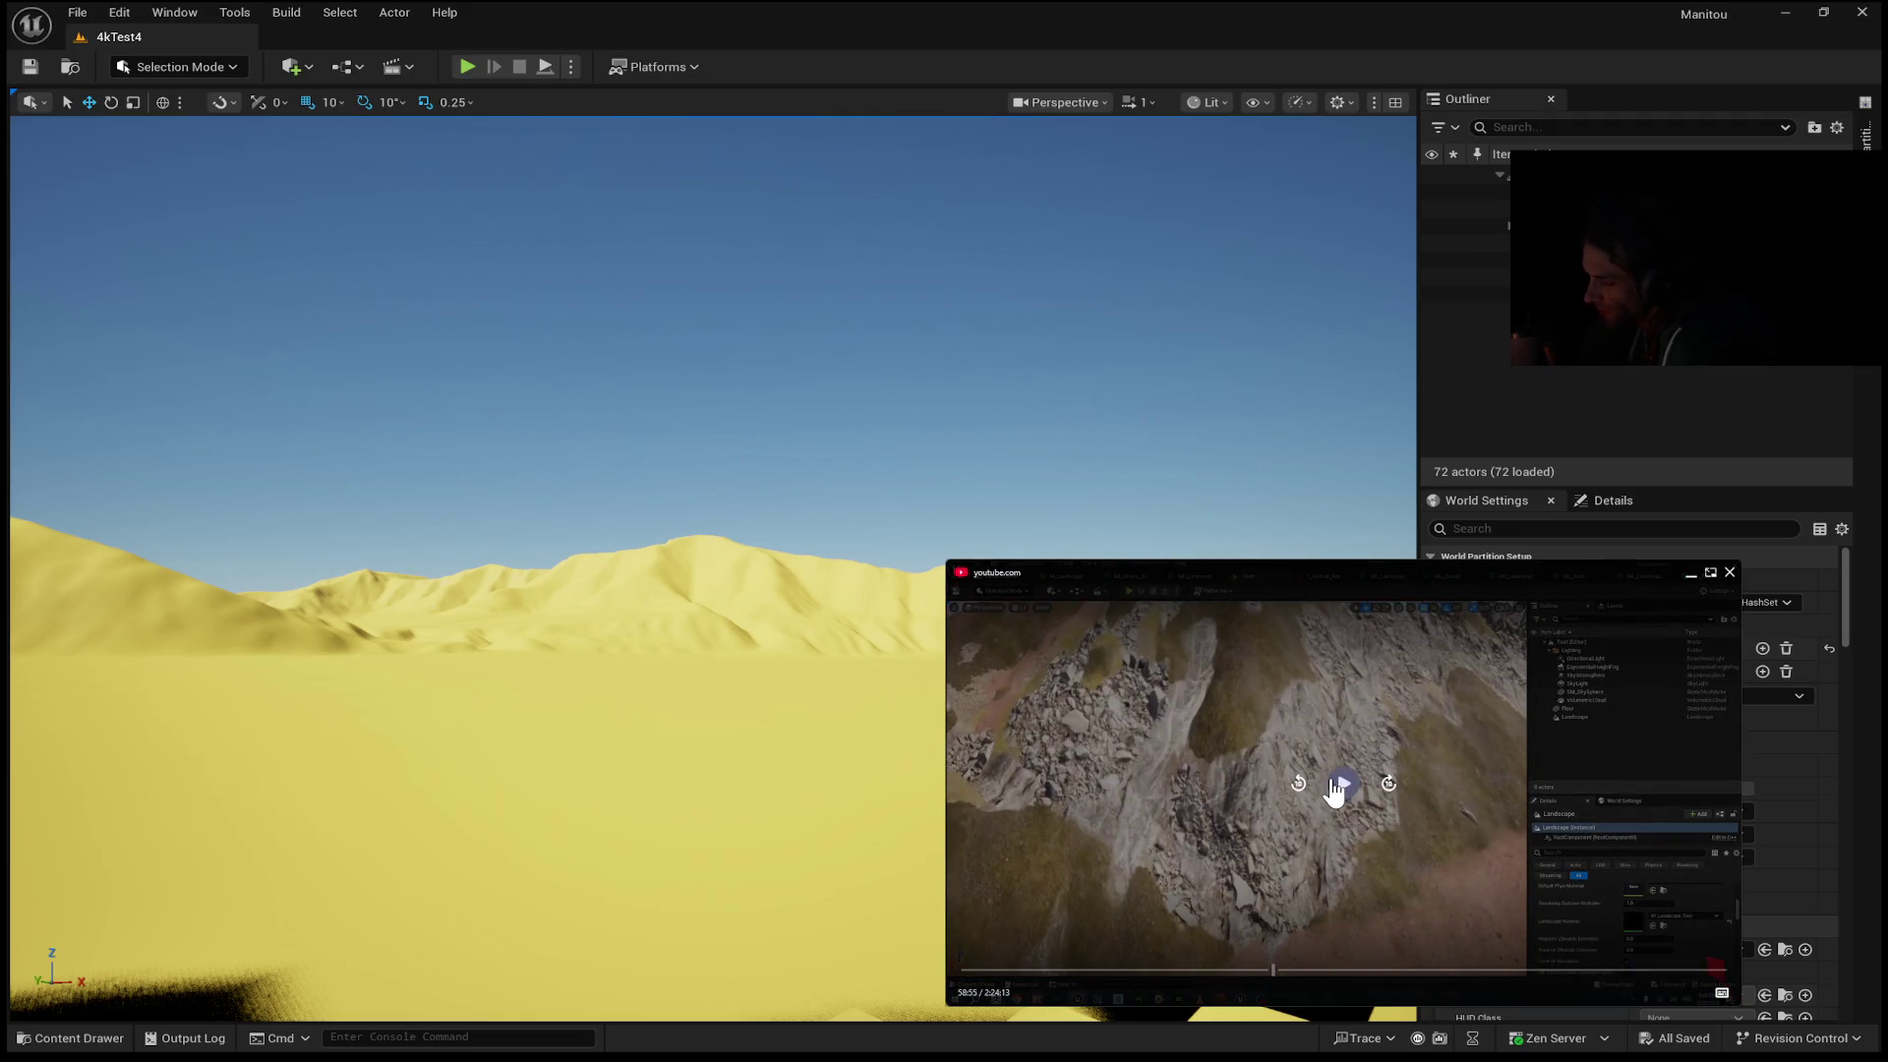
pyautogui.click(1334, 788)
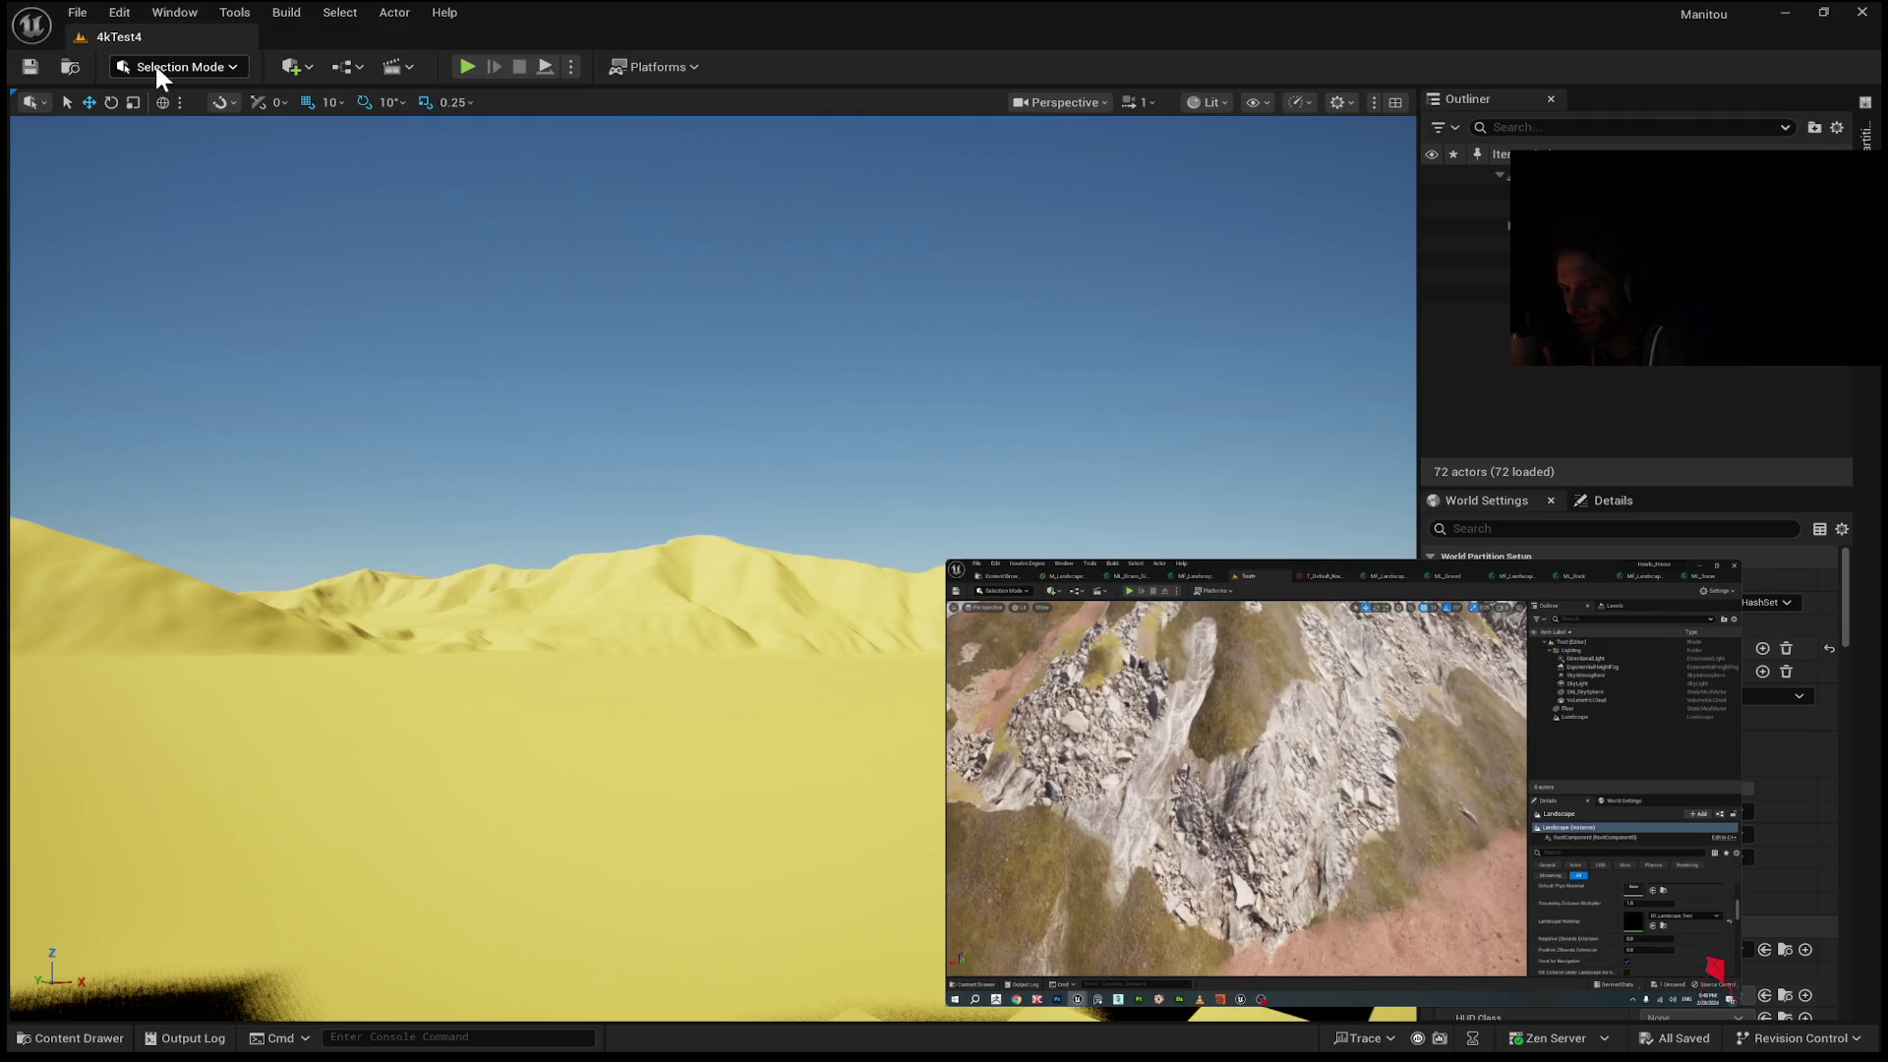
pyautogui.hotkey('shift', '2')
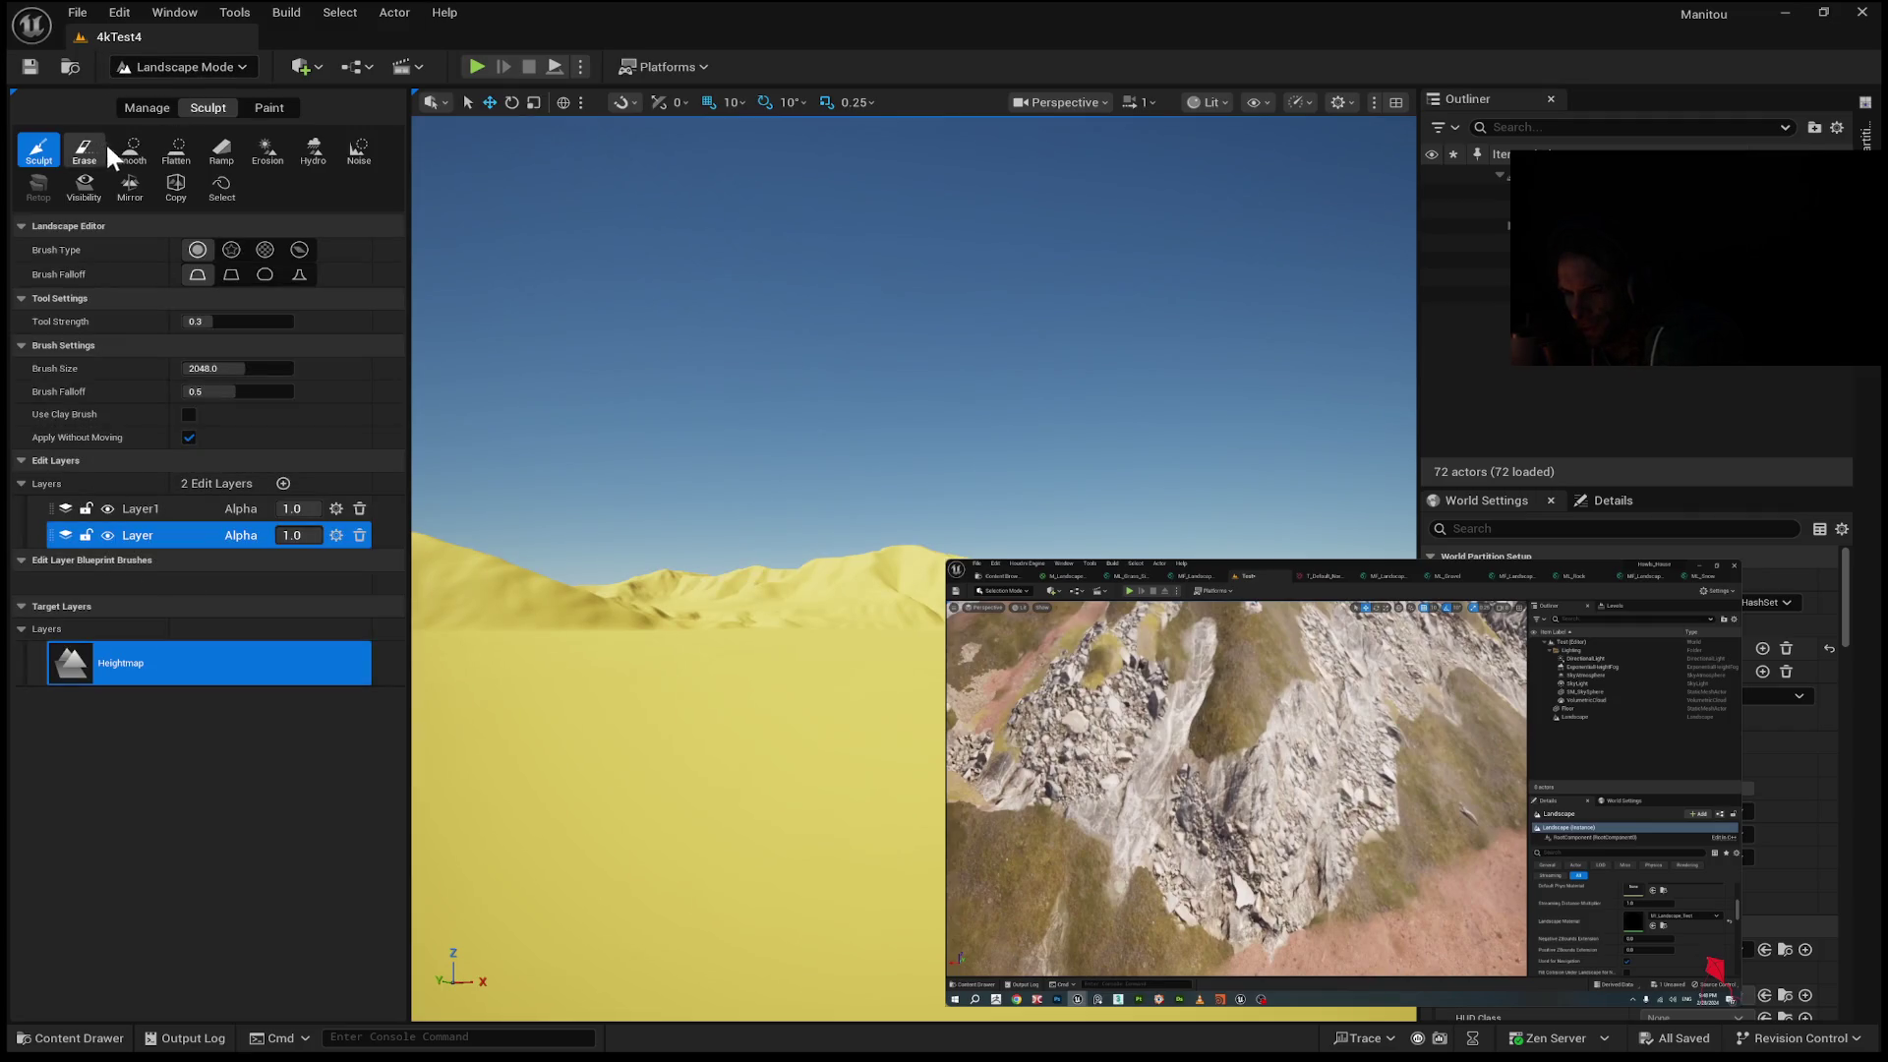
# Switch Landscape Mode to Paint with the Smooth brush, then return to Manage.
pyautogui.click(156, 109)
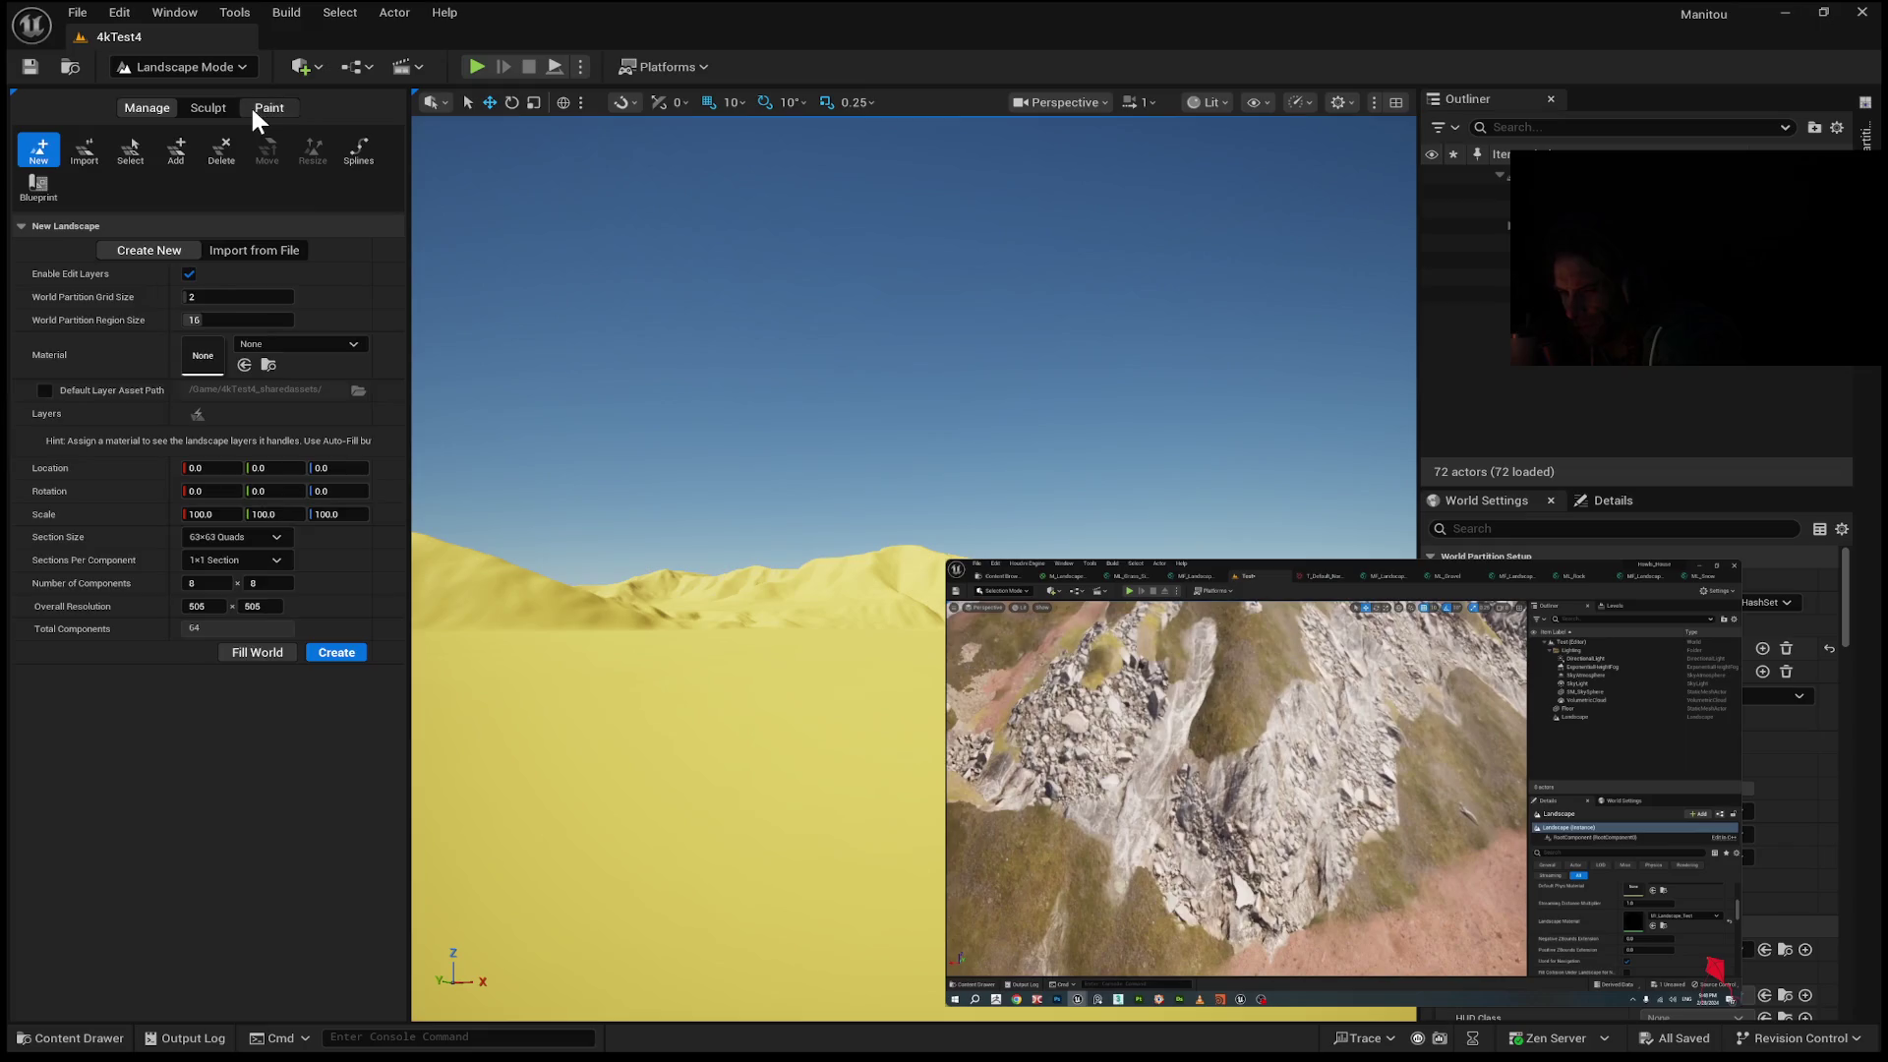
pyautogui.click(252, 111)
pyautogui.click(93, 150)
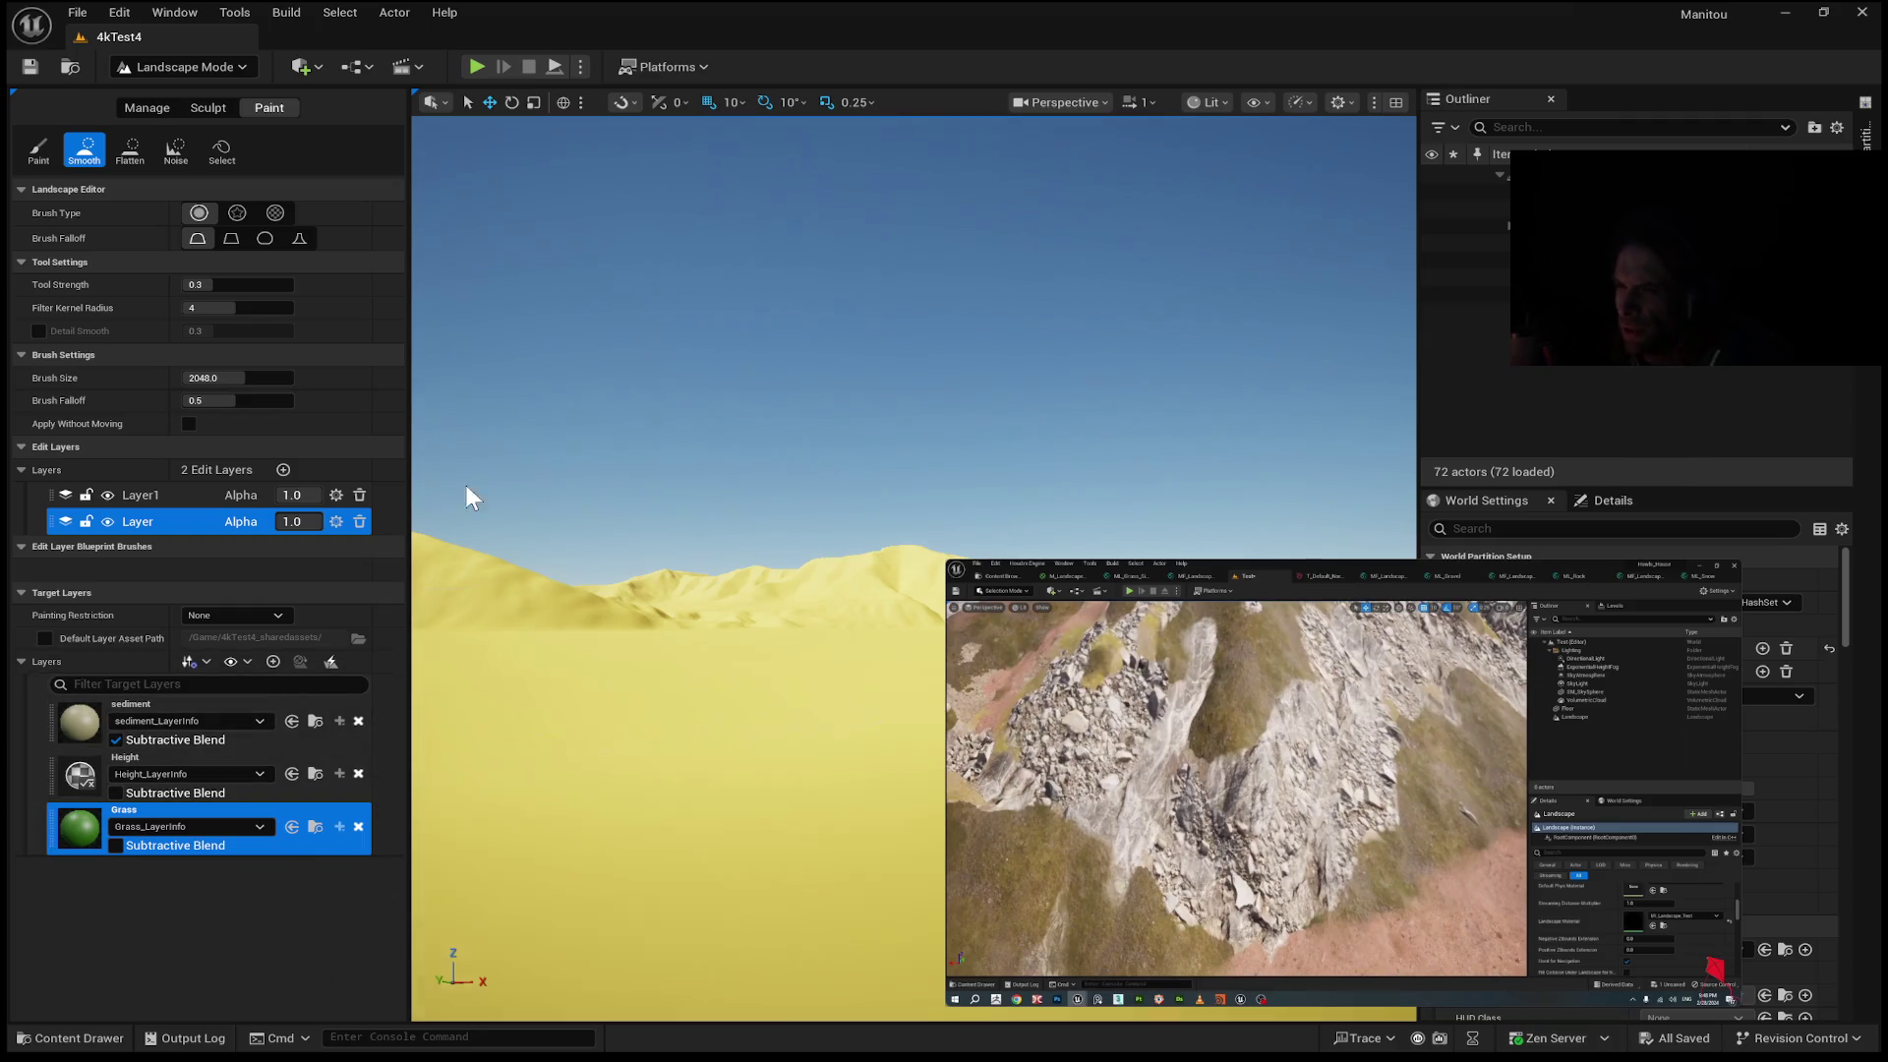
pyautogui.click(137, 106)
# Import the tiled Elkhorn 2k heightmap into the sediment layer, accepting the whole tiled image set.
pyautogui.click(90, 148)
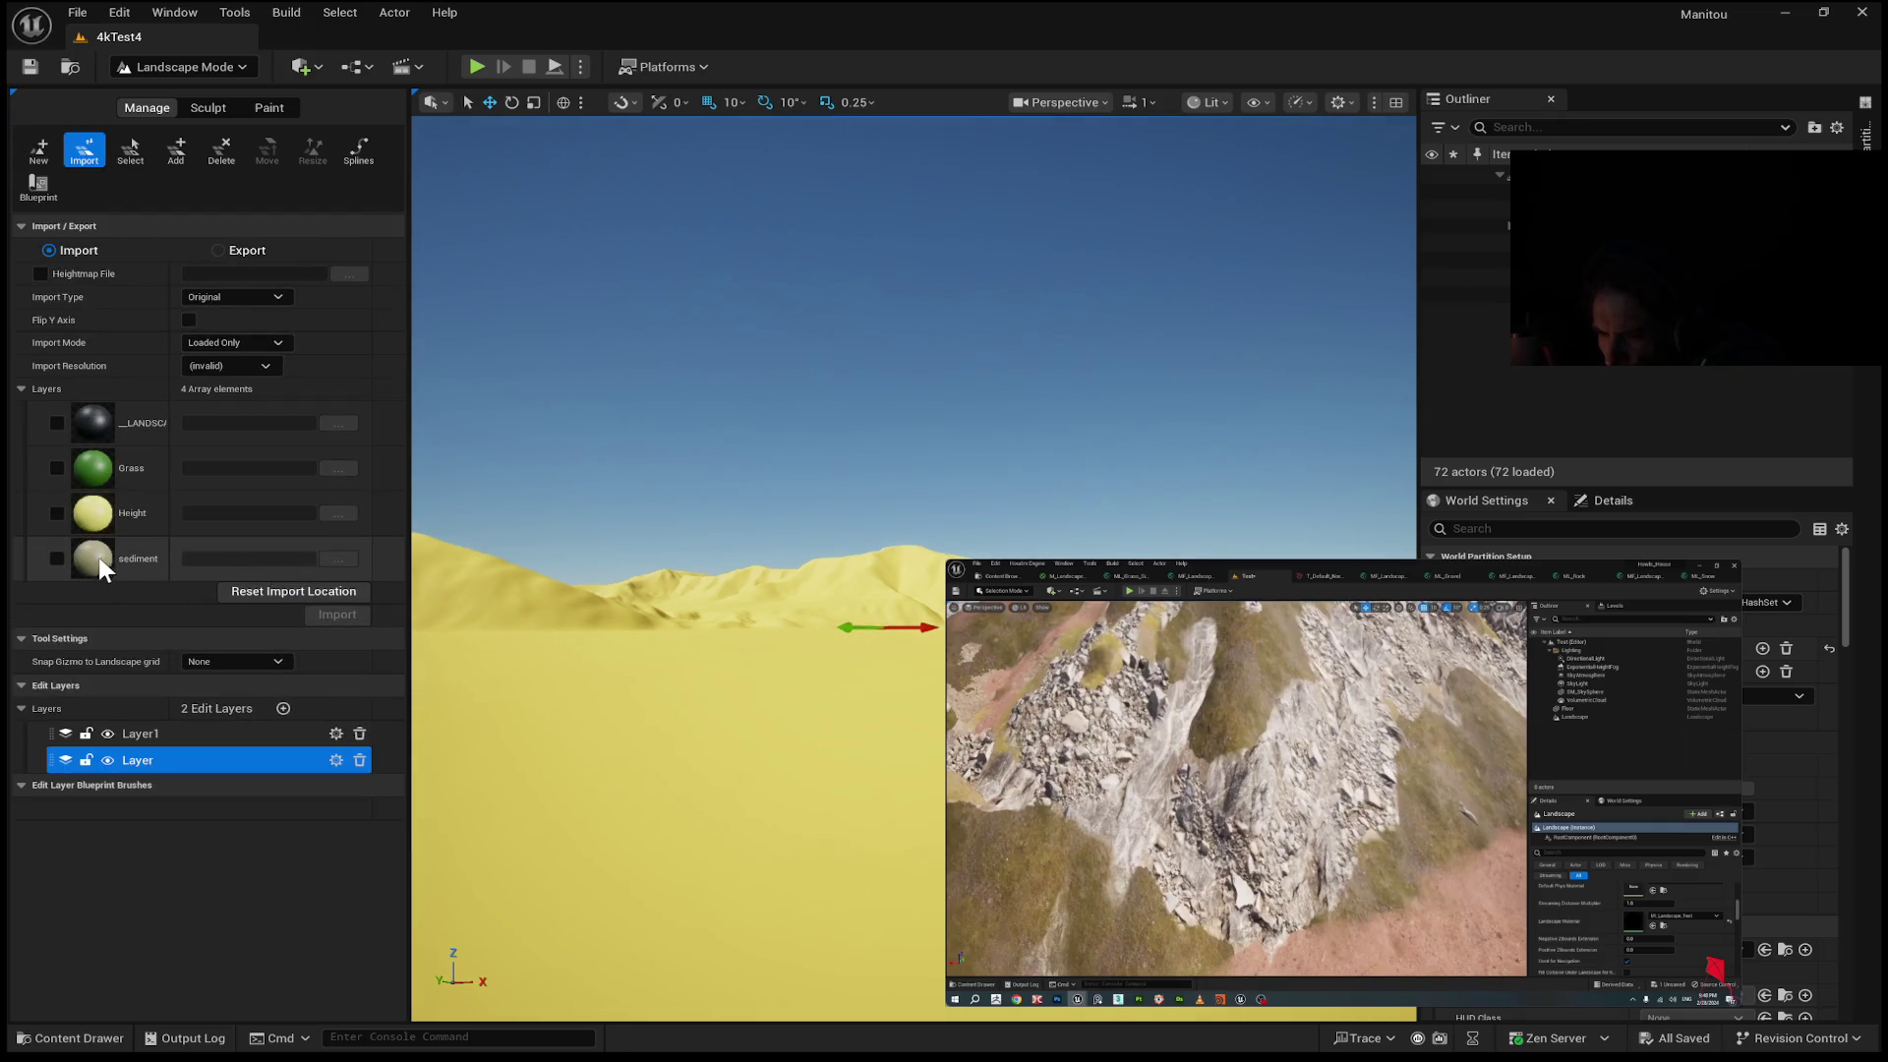
pyautogui.click(57, 559)
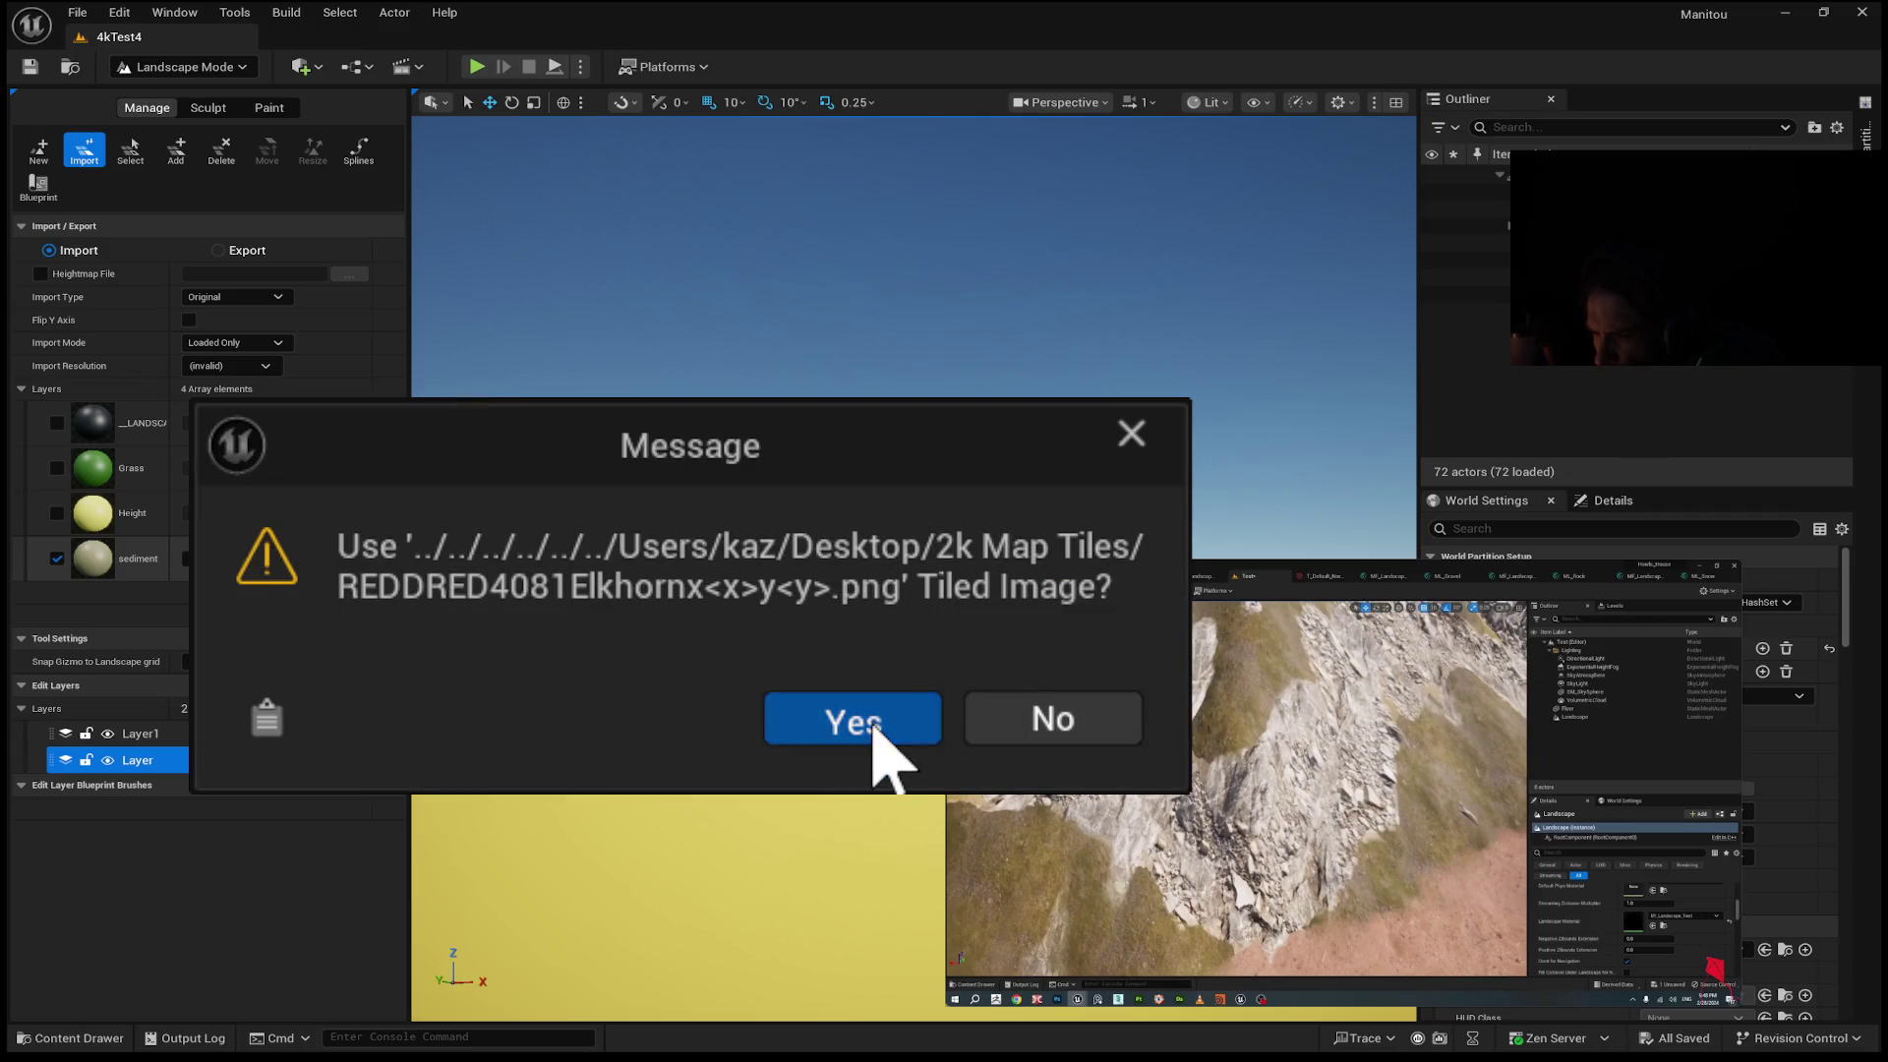
pyautogui.click(883, 730)
pyautogui.click(335, 622)
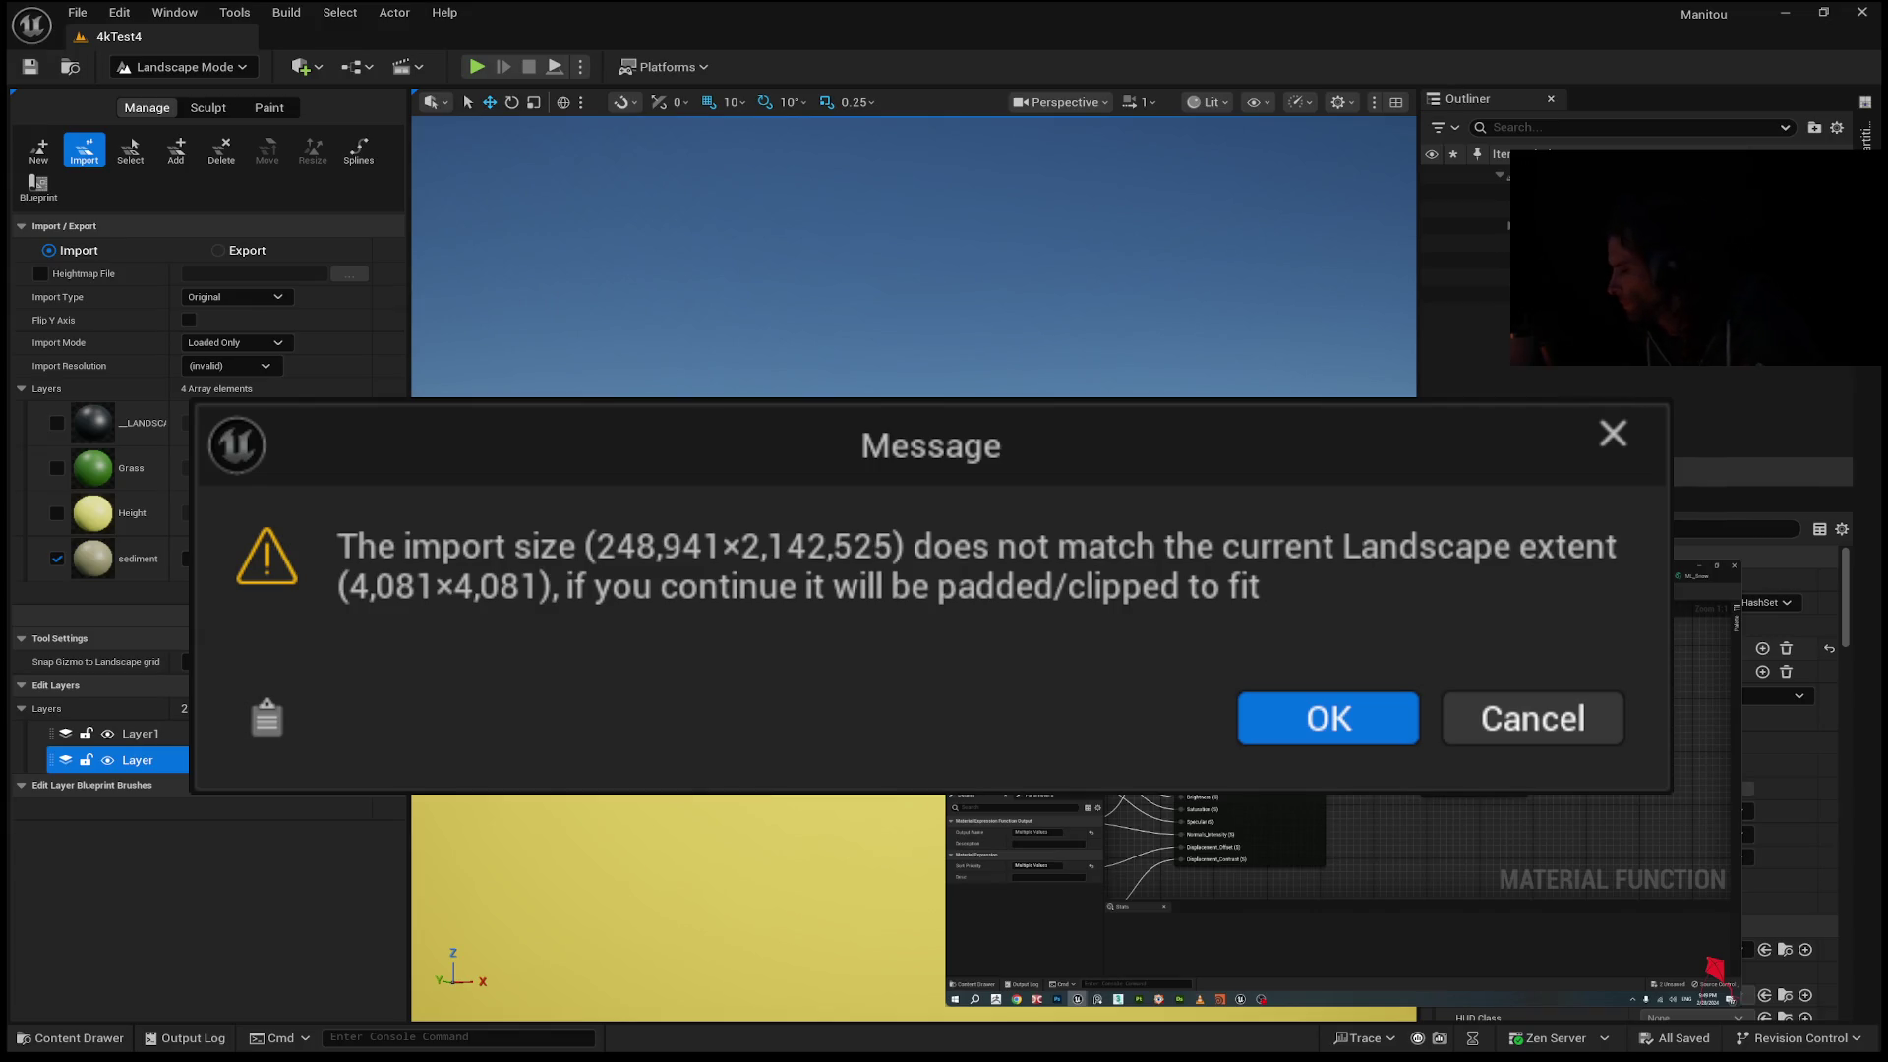
# Review the warning that the 248,941×2,142,525 import will be padded/clipped to 4,081×4,081.
pyautogui.moveTo(1386, 801)
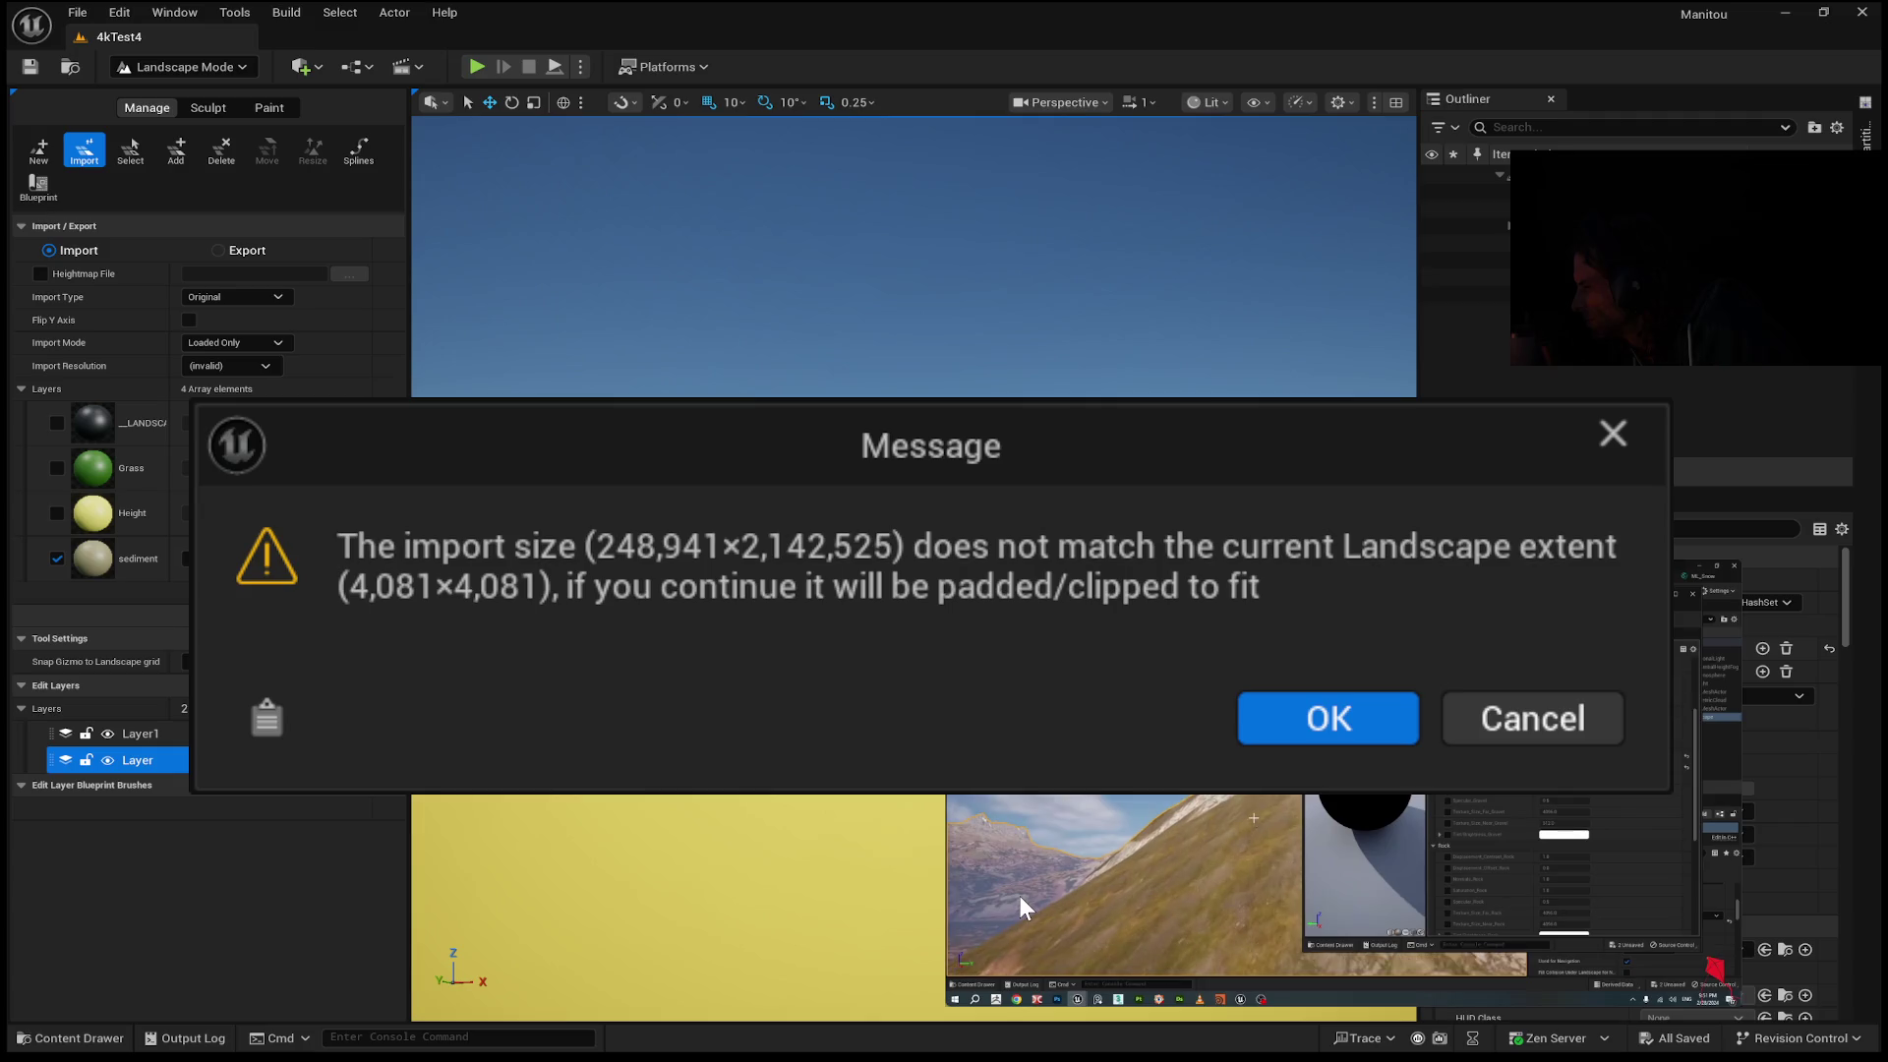
pyautogui.moveTo(1302, 804)
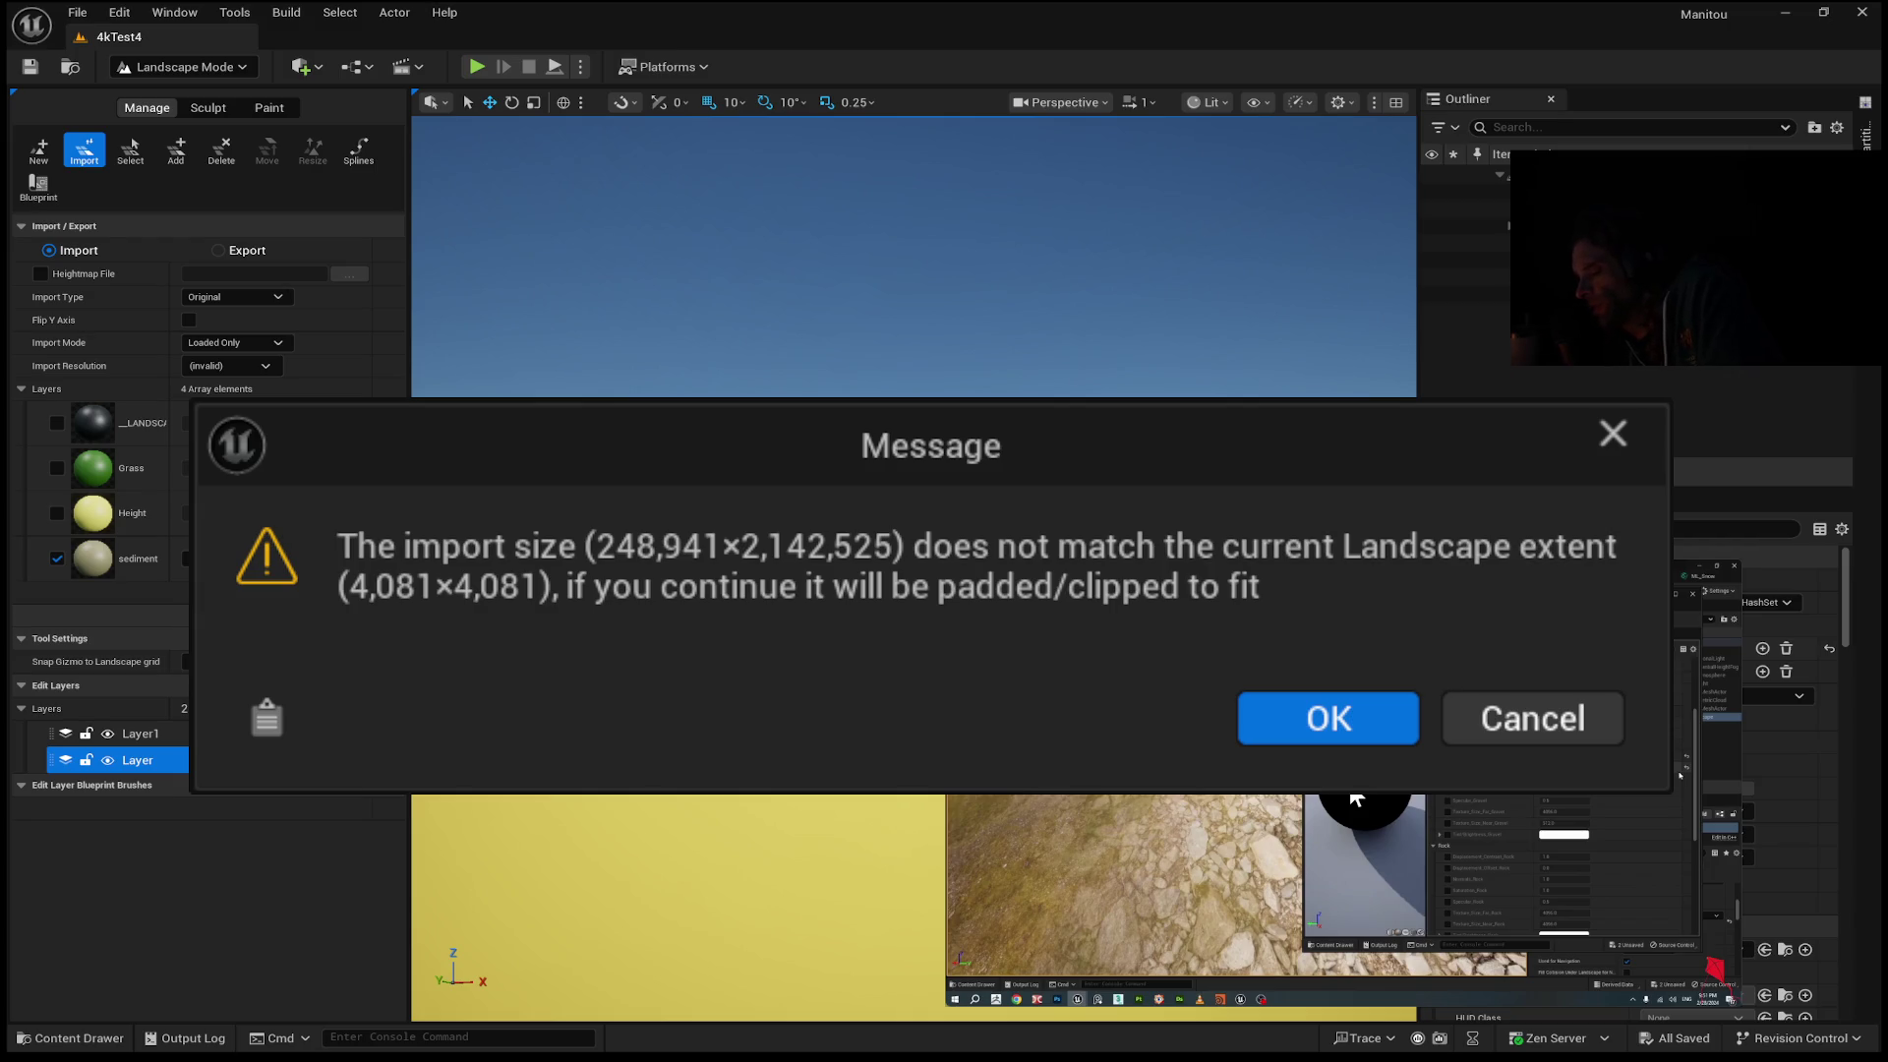
# Cancel the heightmap import at the size-mismatch warning.
pyautogui.moveTo(1217, 810)
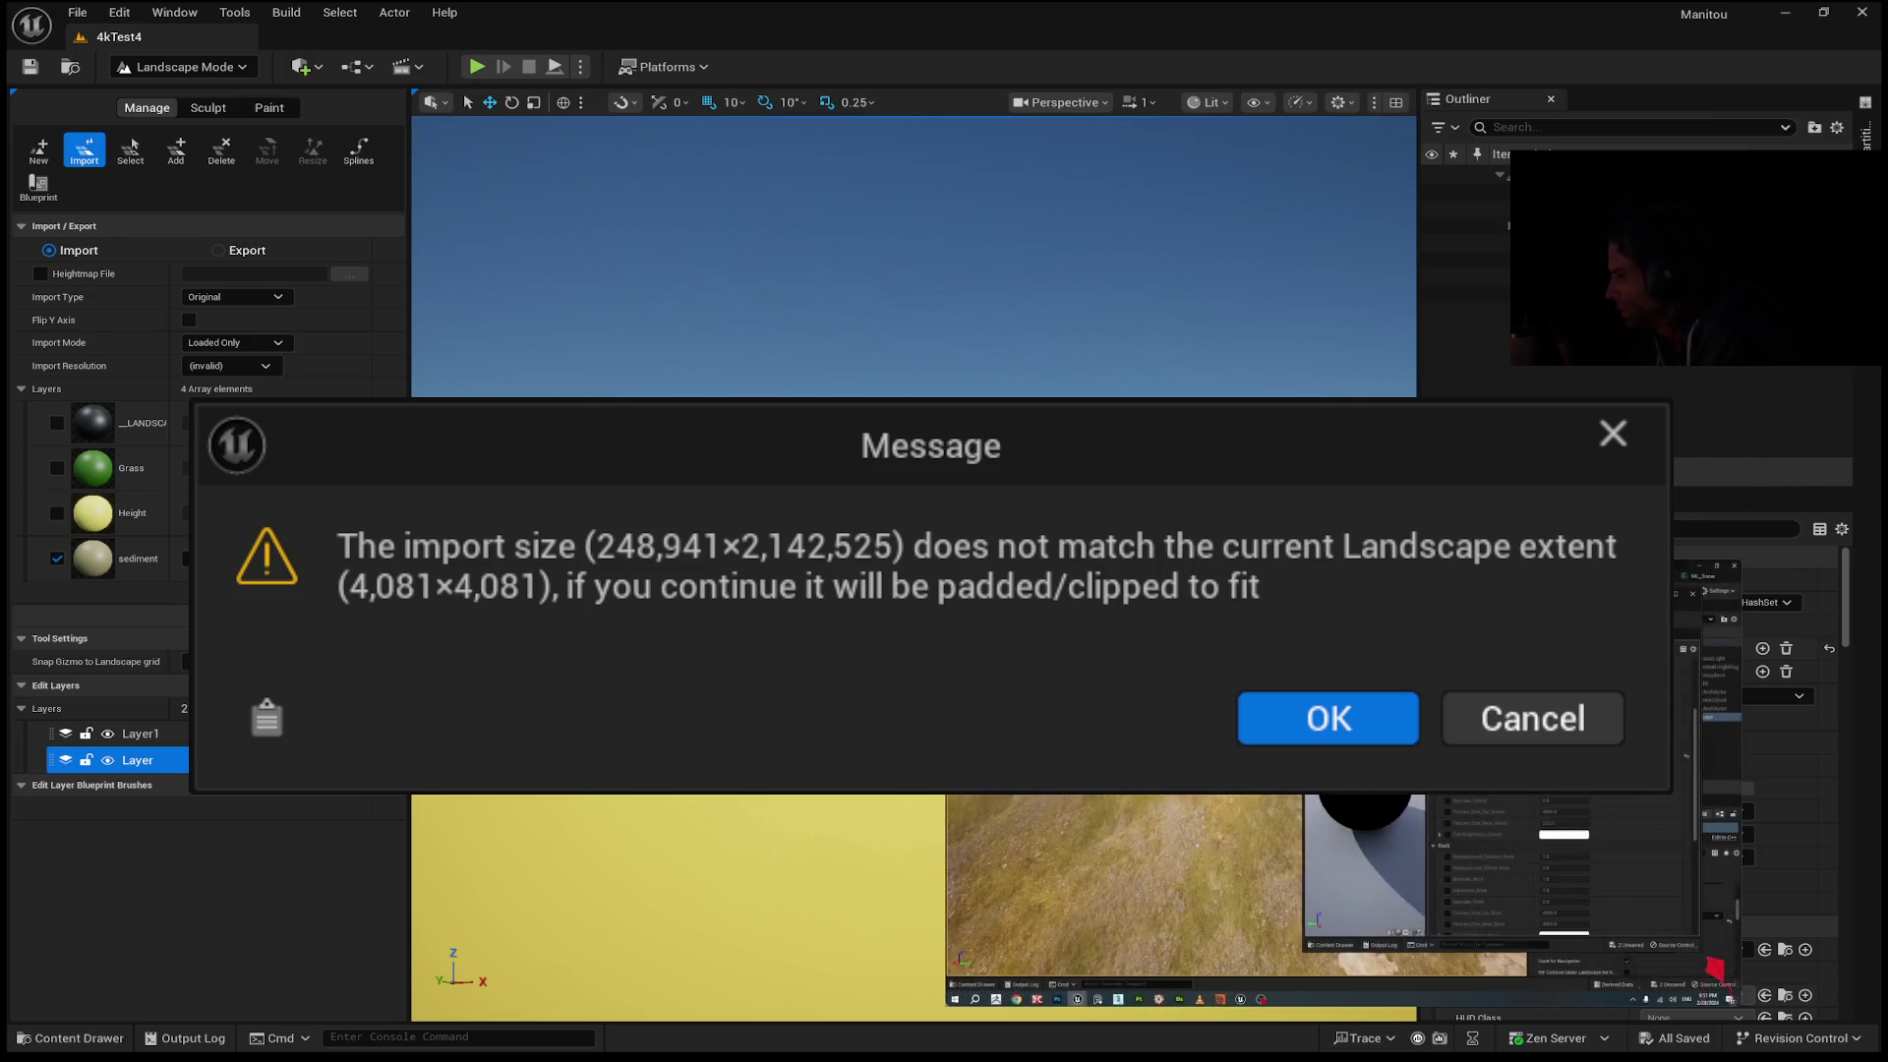
pyautogui.moveTo(1182, 836)
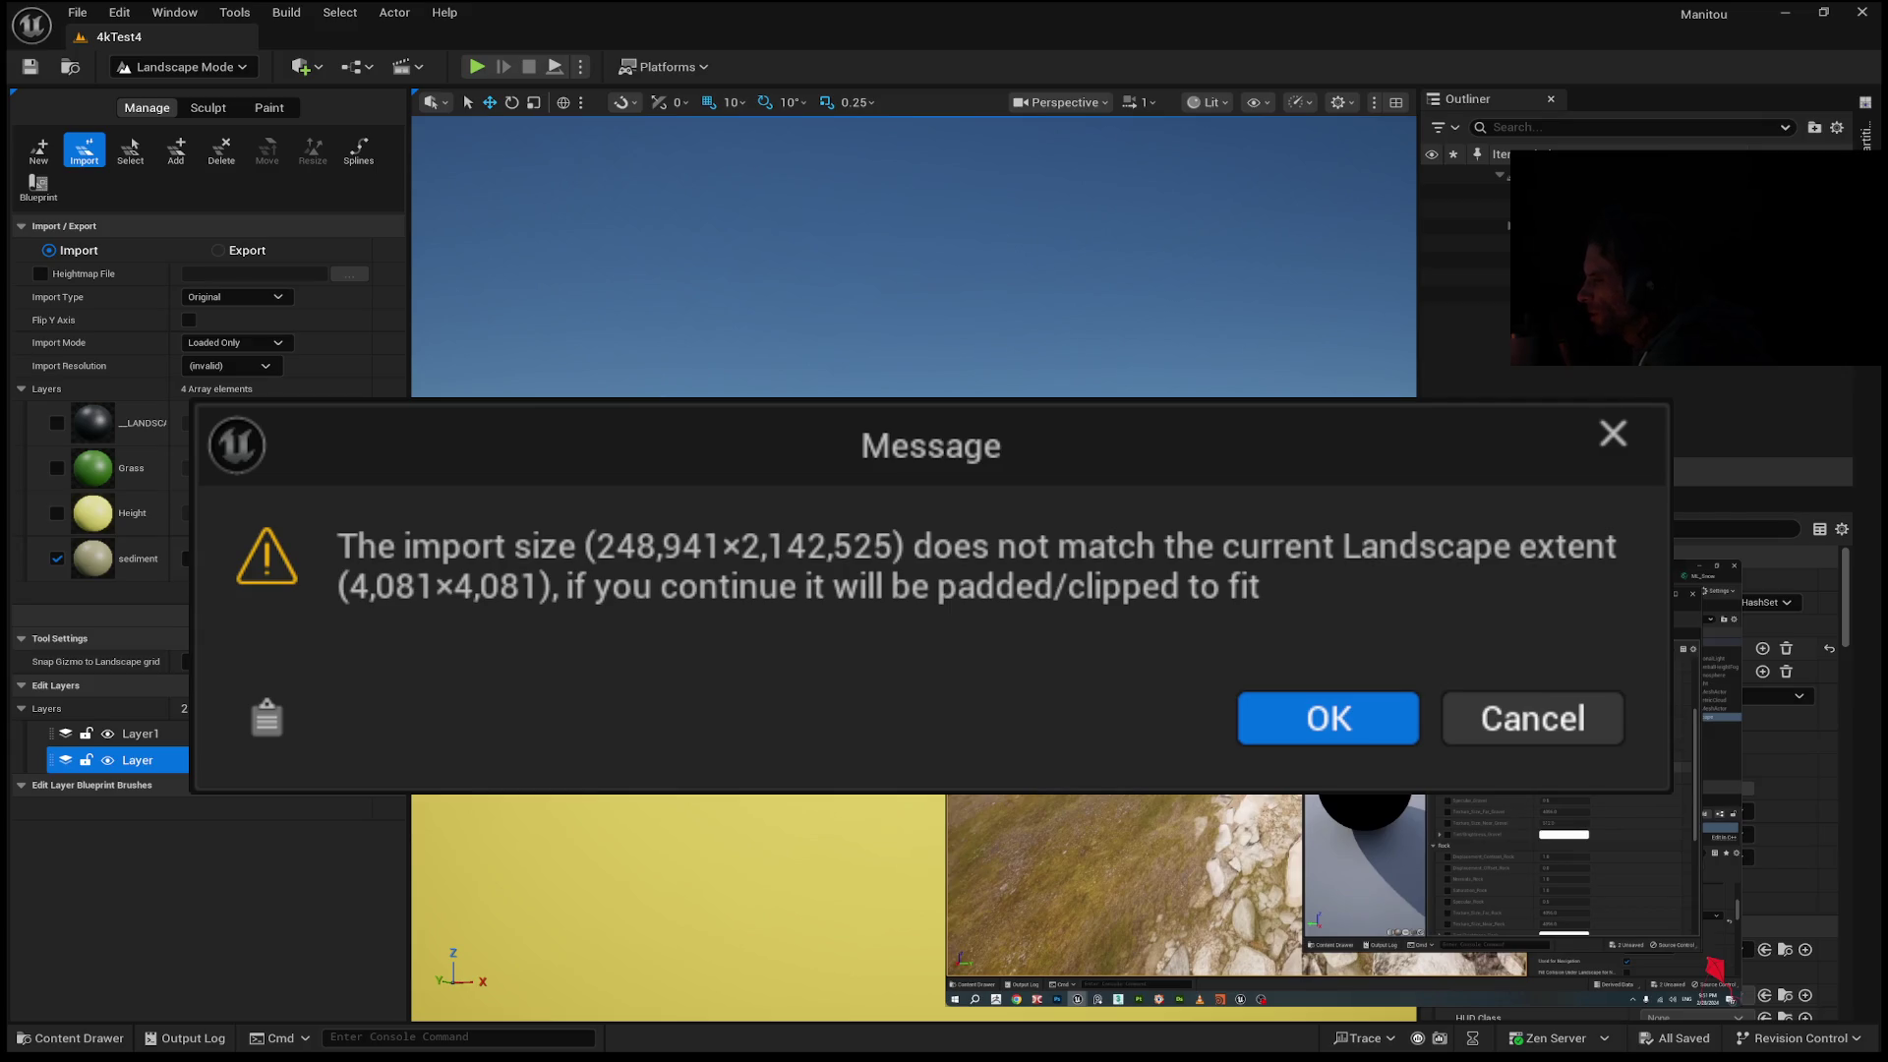
pyautogui.moveTo(1518, 838)
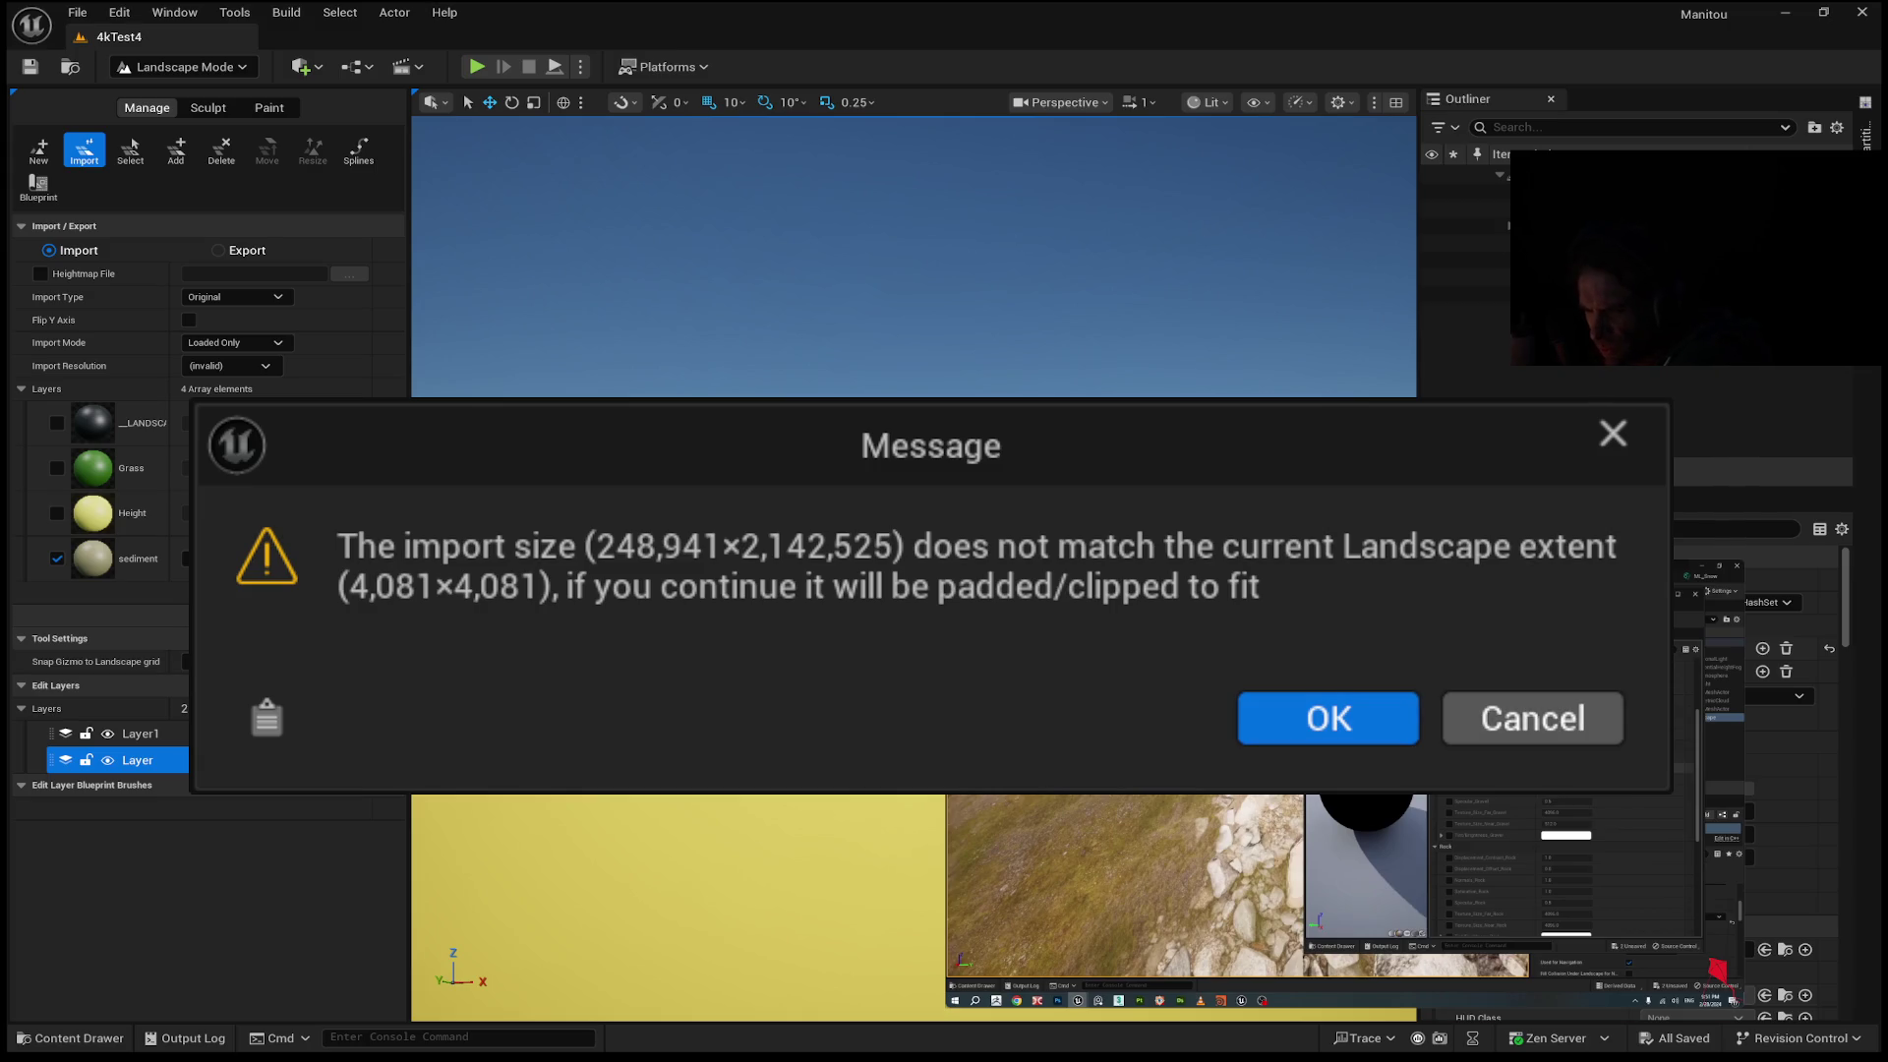
pyautogui.click(1527, 733)
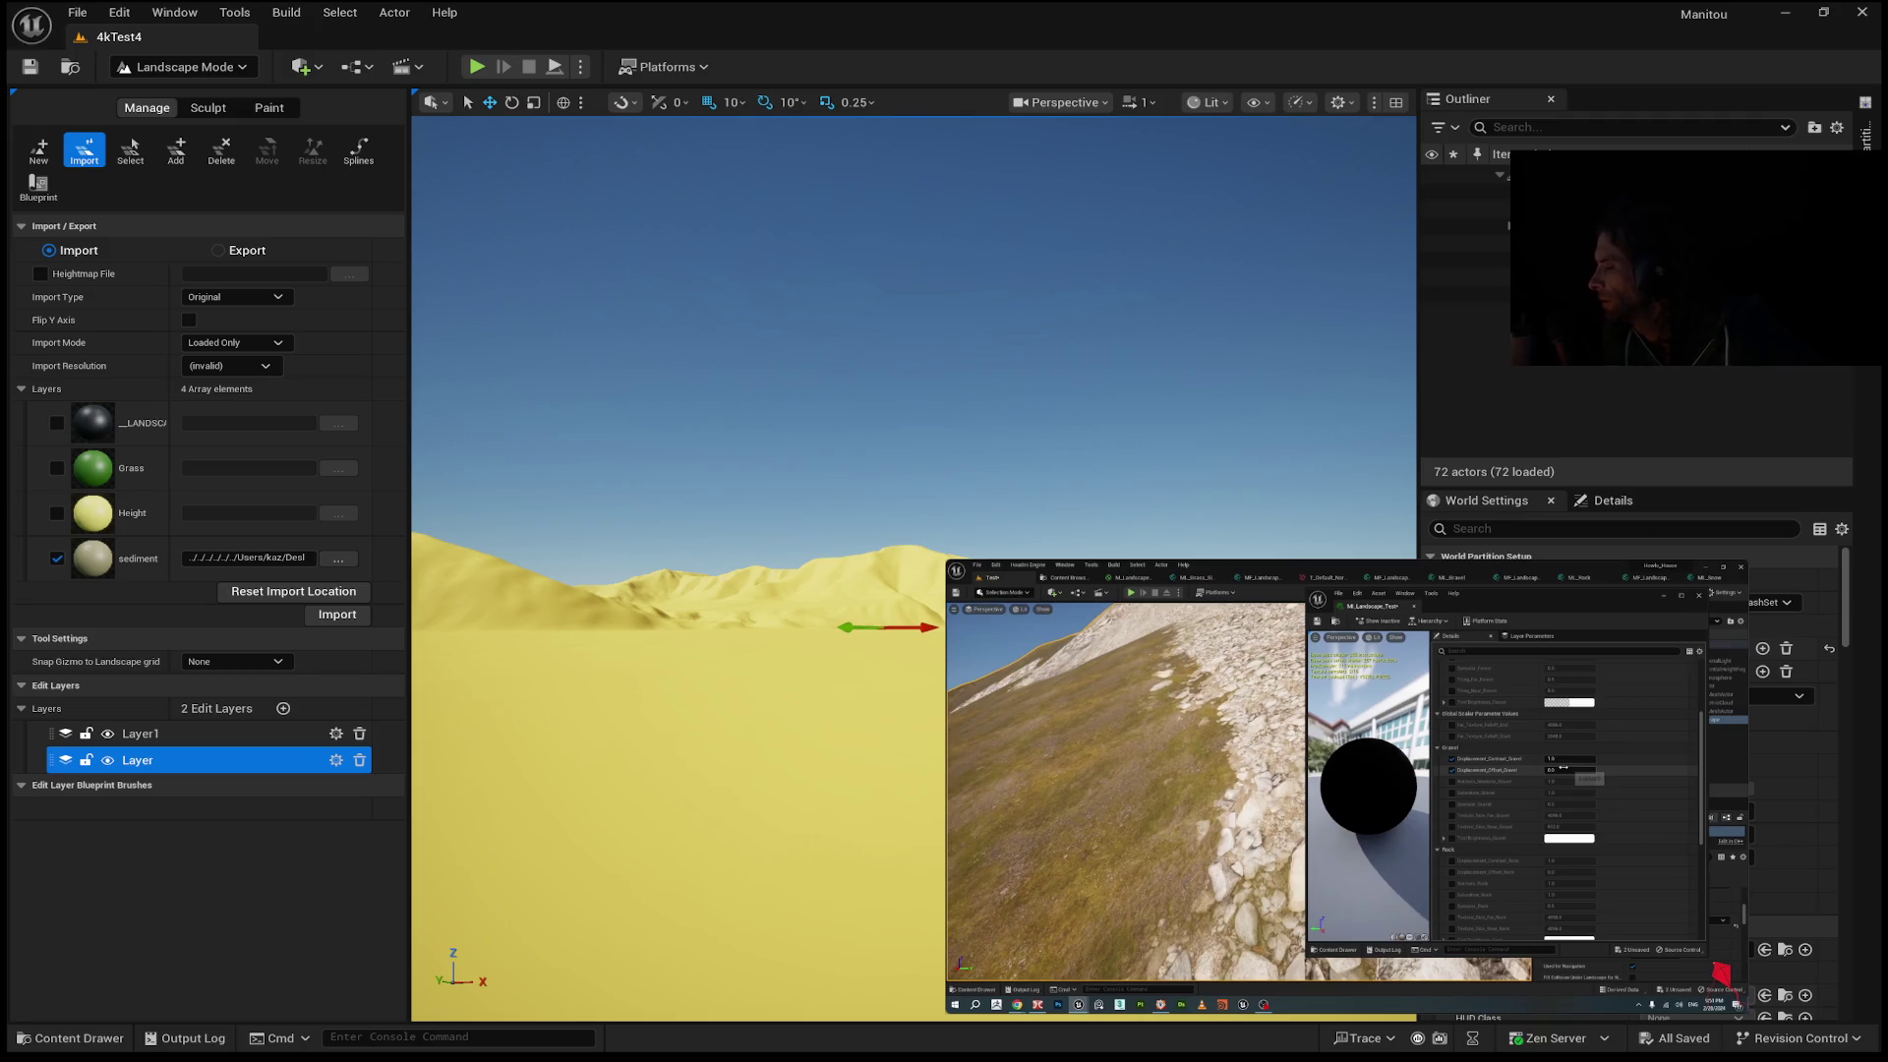
# Swing the camera to a new view of the yellow desert hills.
pyautogui.moveTo(1725, 606)
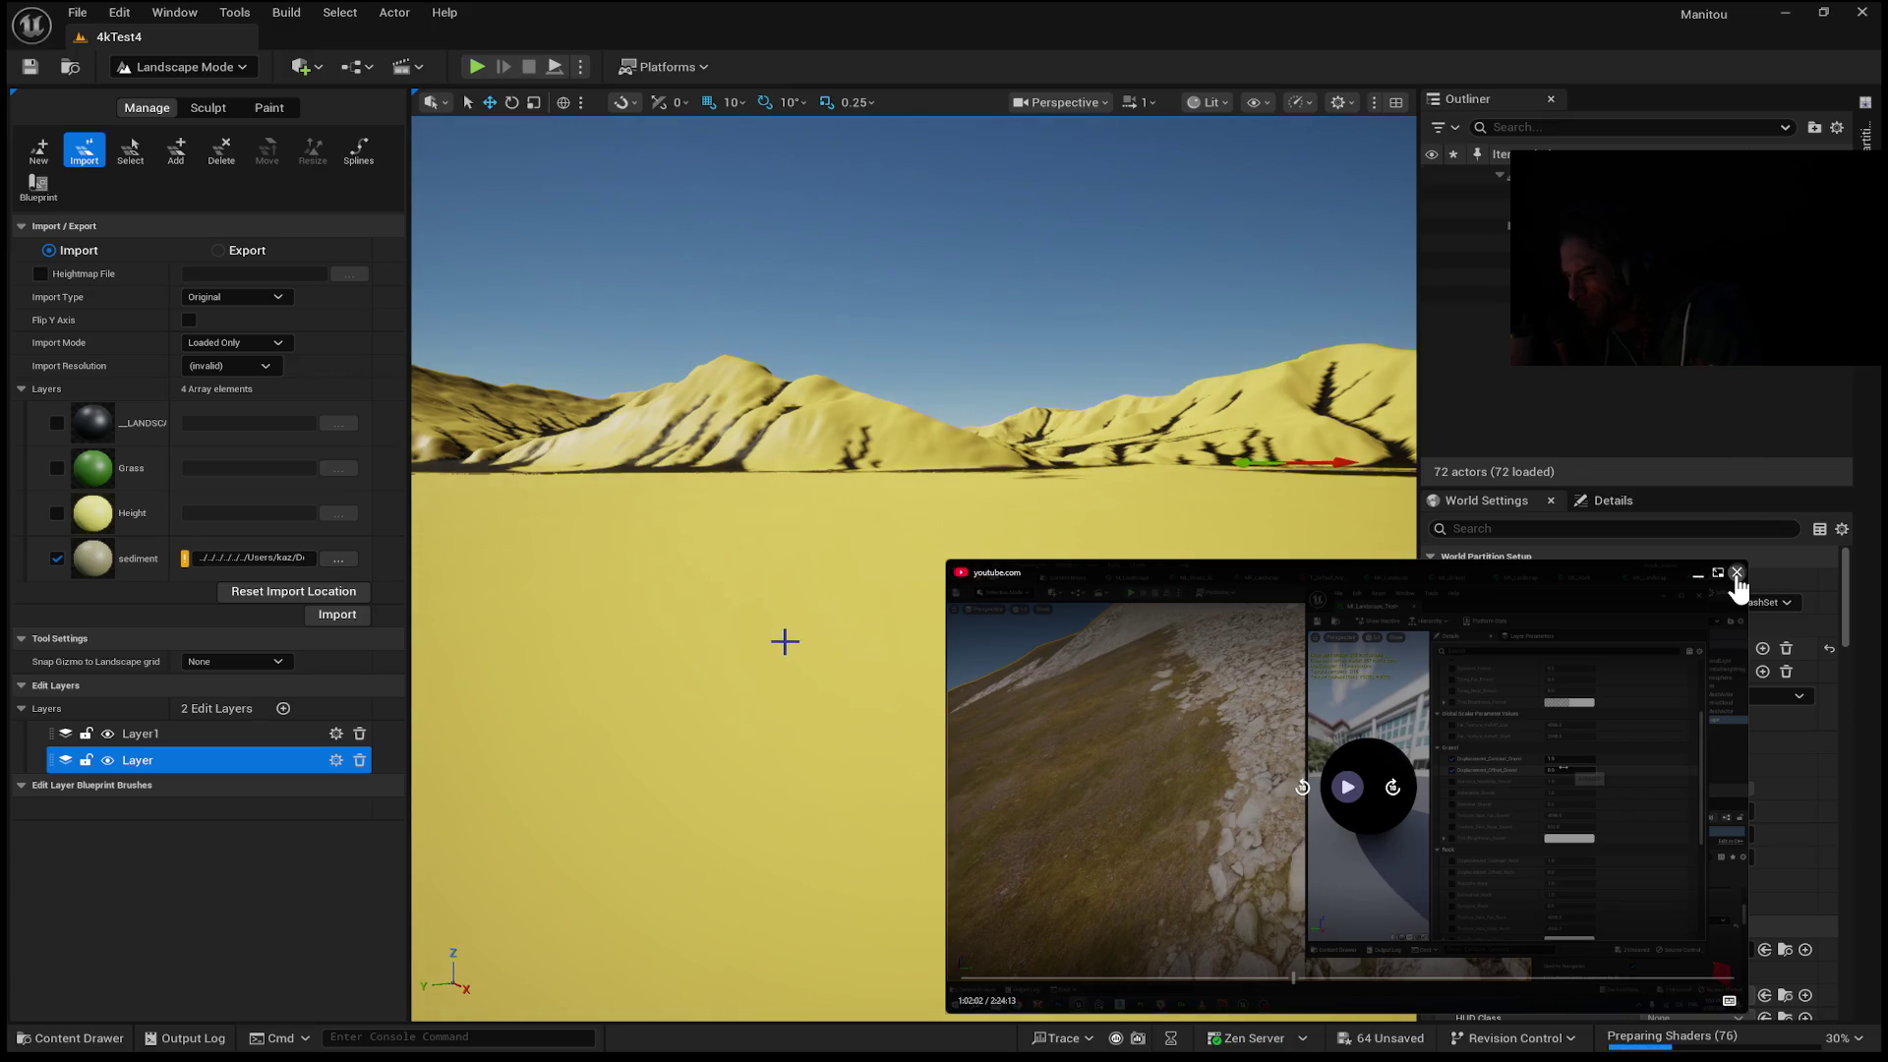
pyautogui.moveTo(628, 540); pyautogui.dragTo(629, 539)
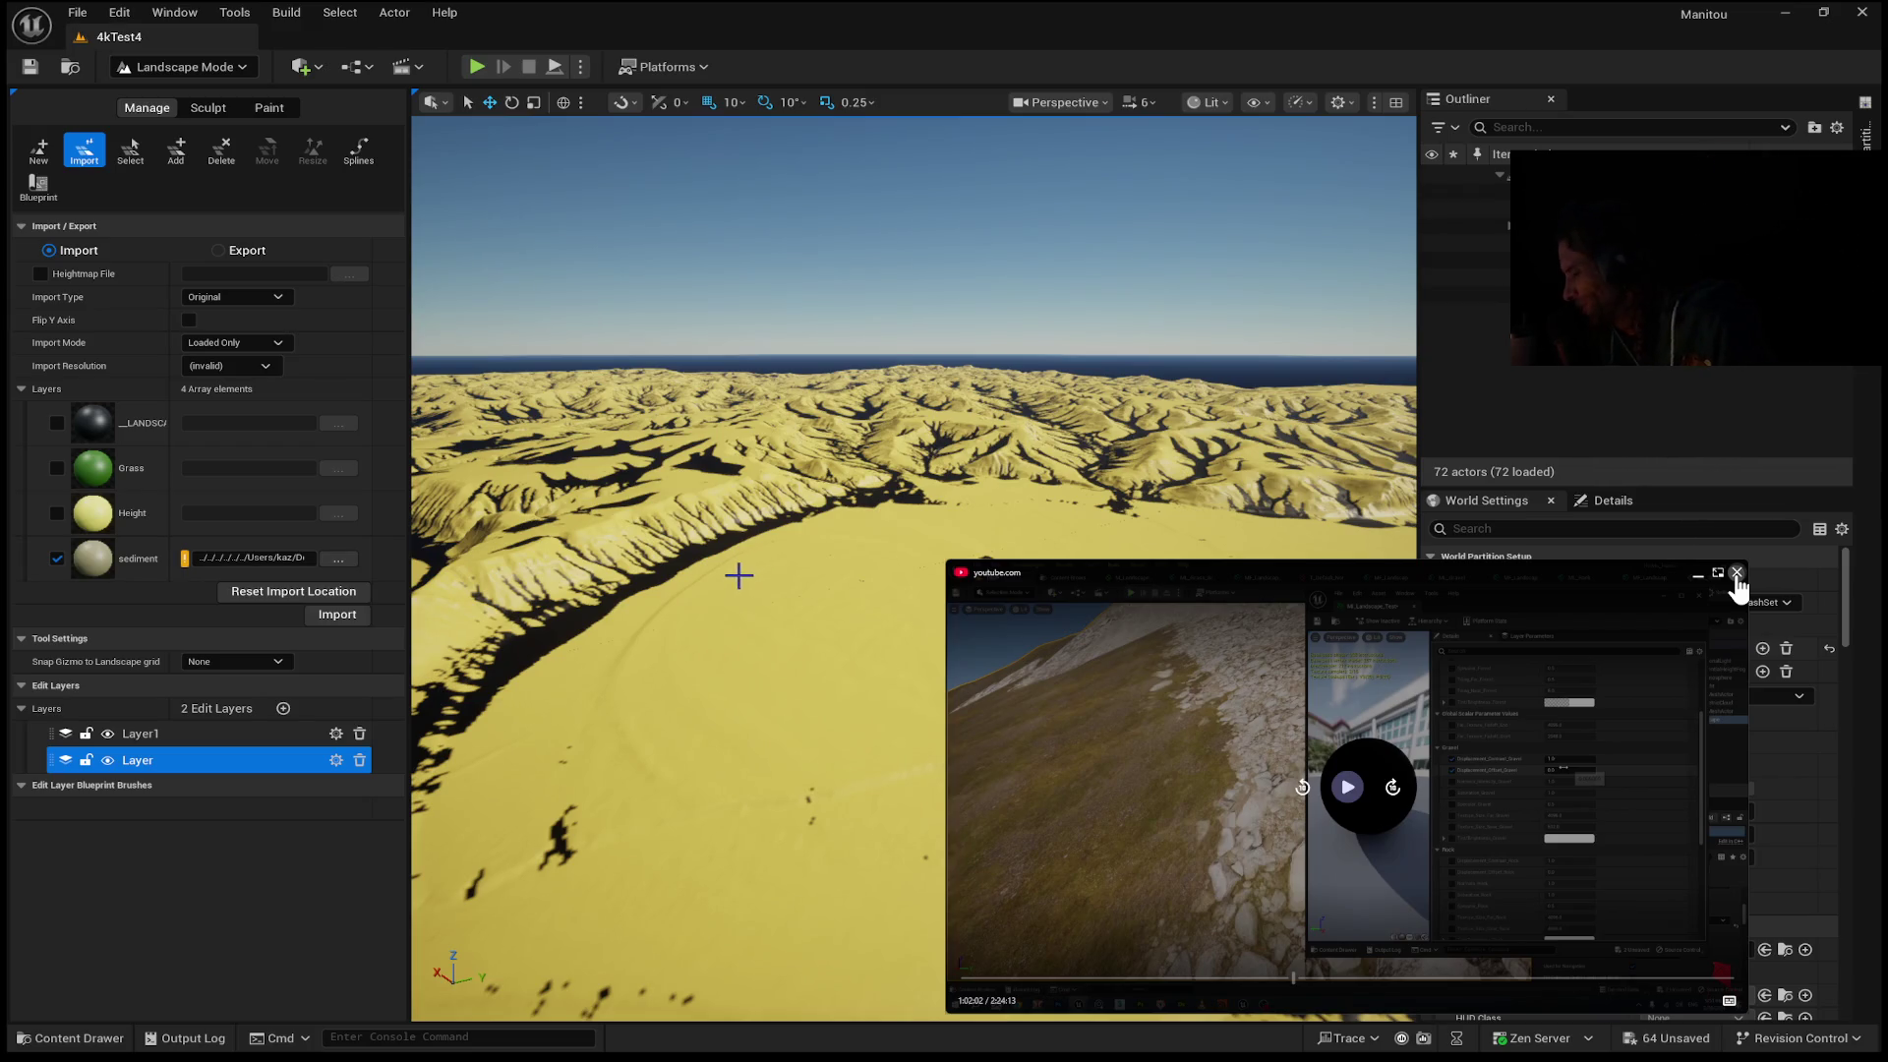
pyautogui.moveTo(717, 597); pyautogui.dragTo(718, 561)
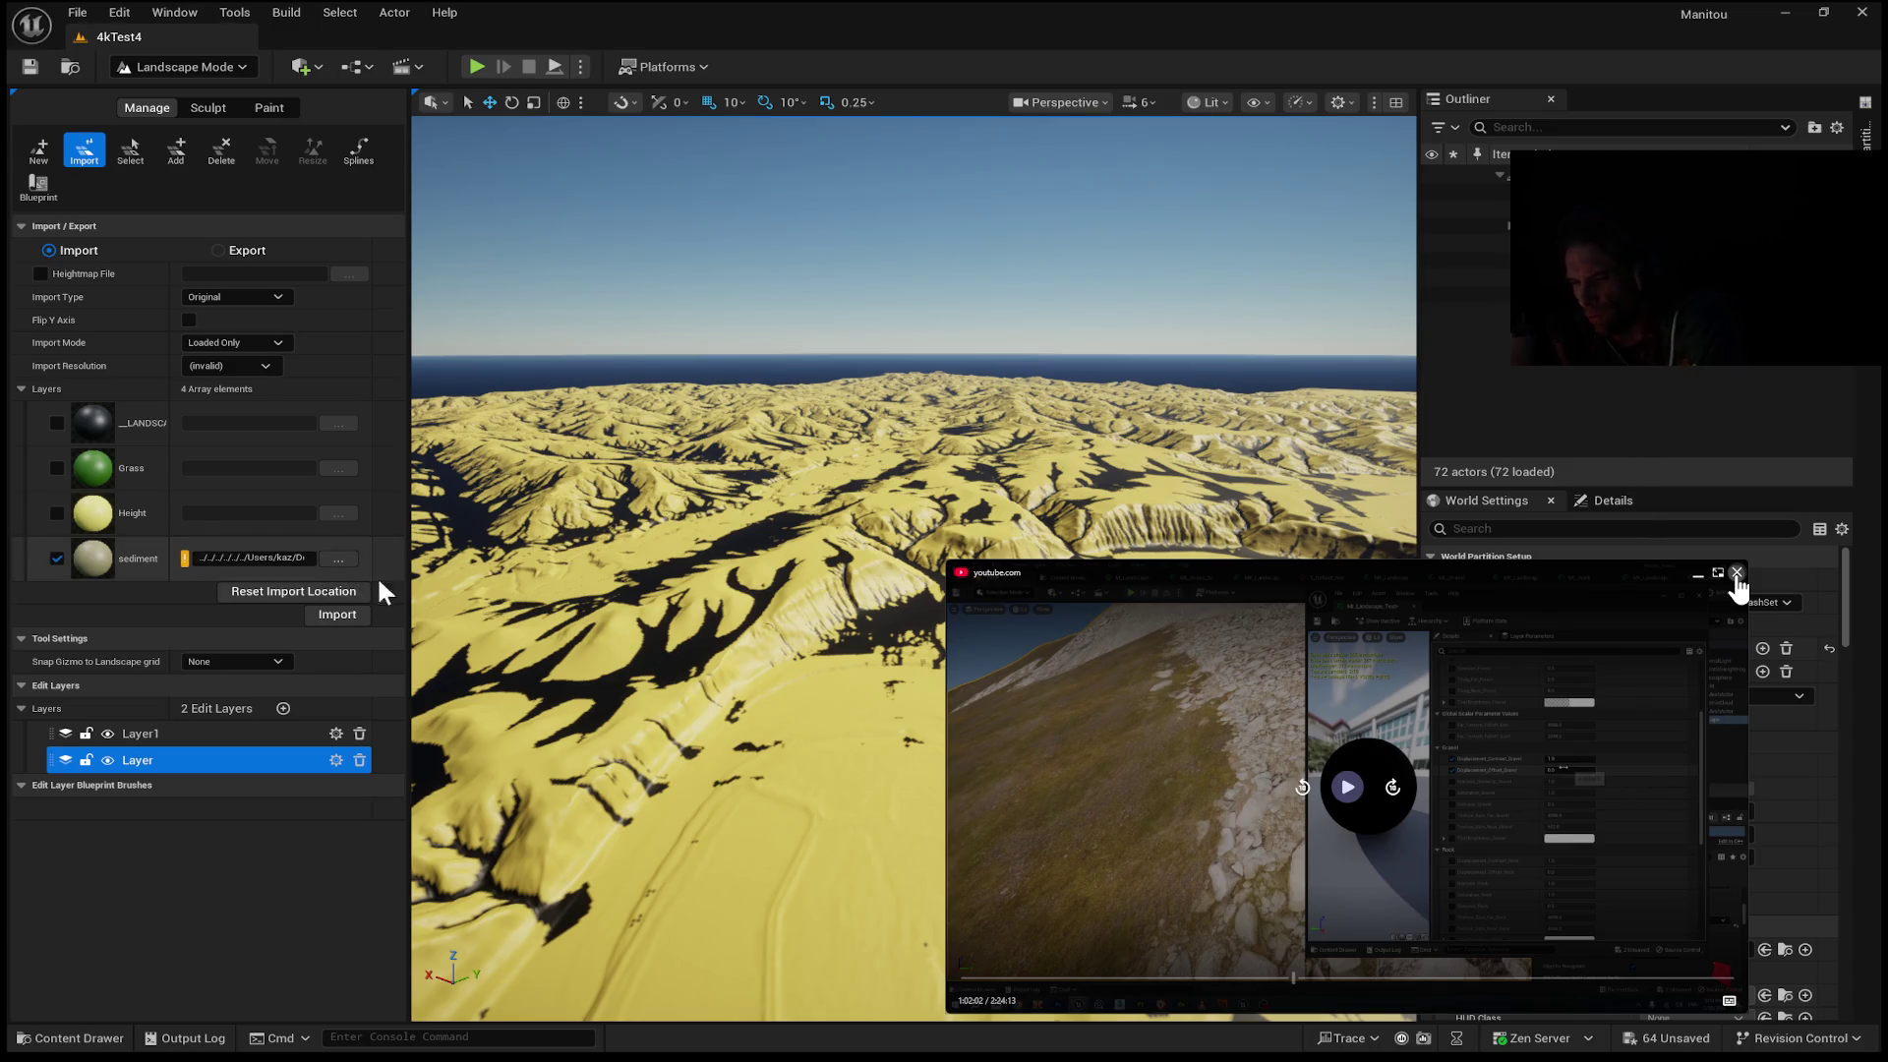
pyautogui.moveTo(644, 634); pyautogui.dragTo(648, 632)
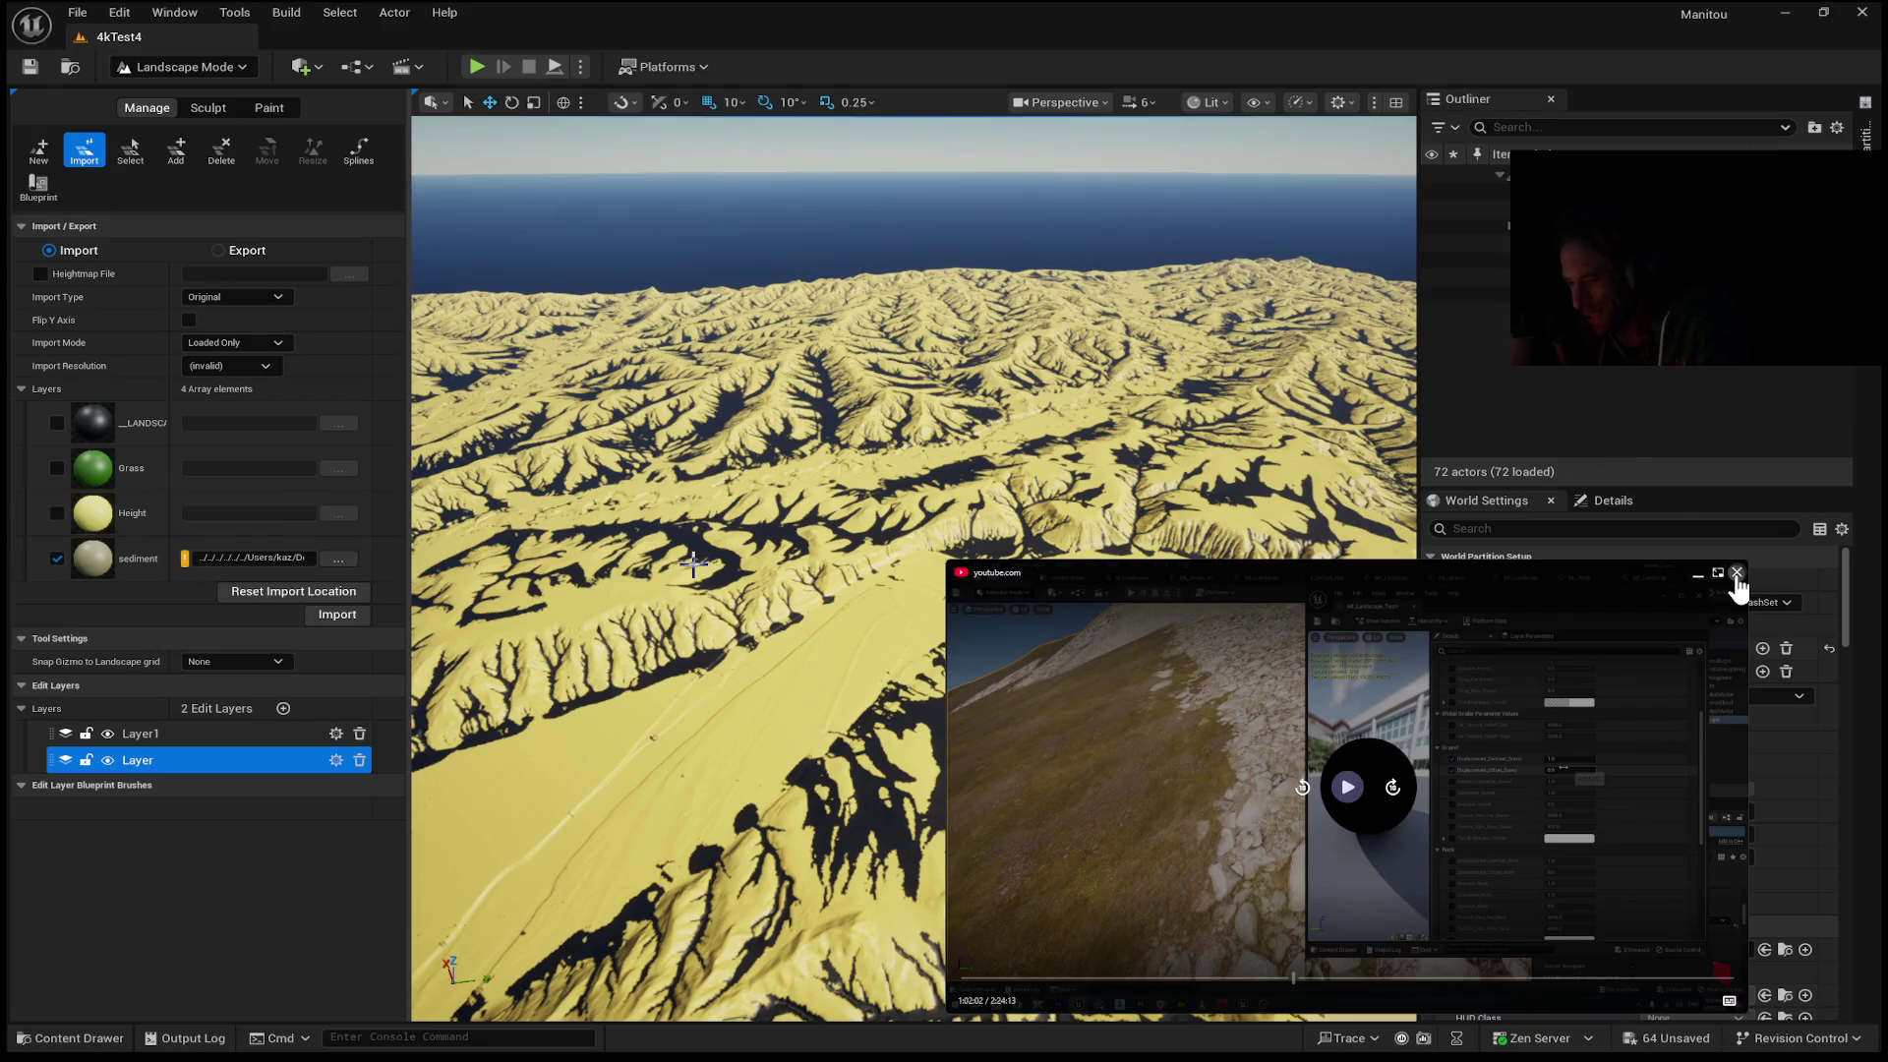
pyautogui.scroll(5, 590, 491)
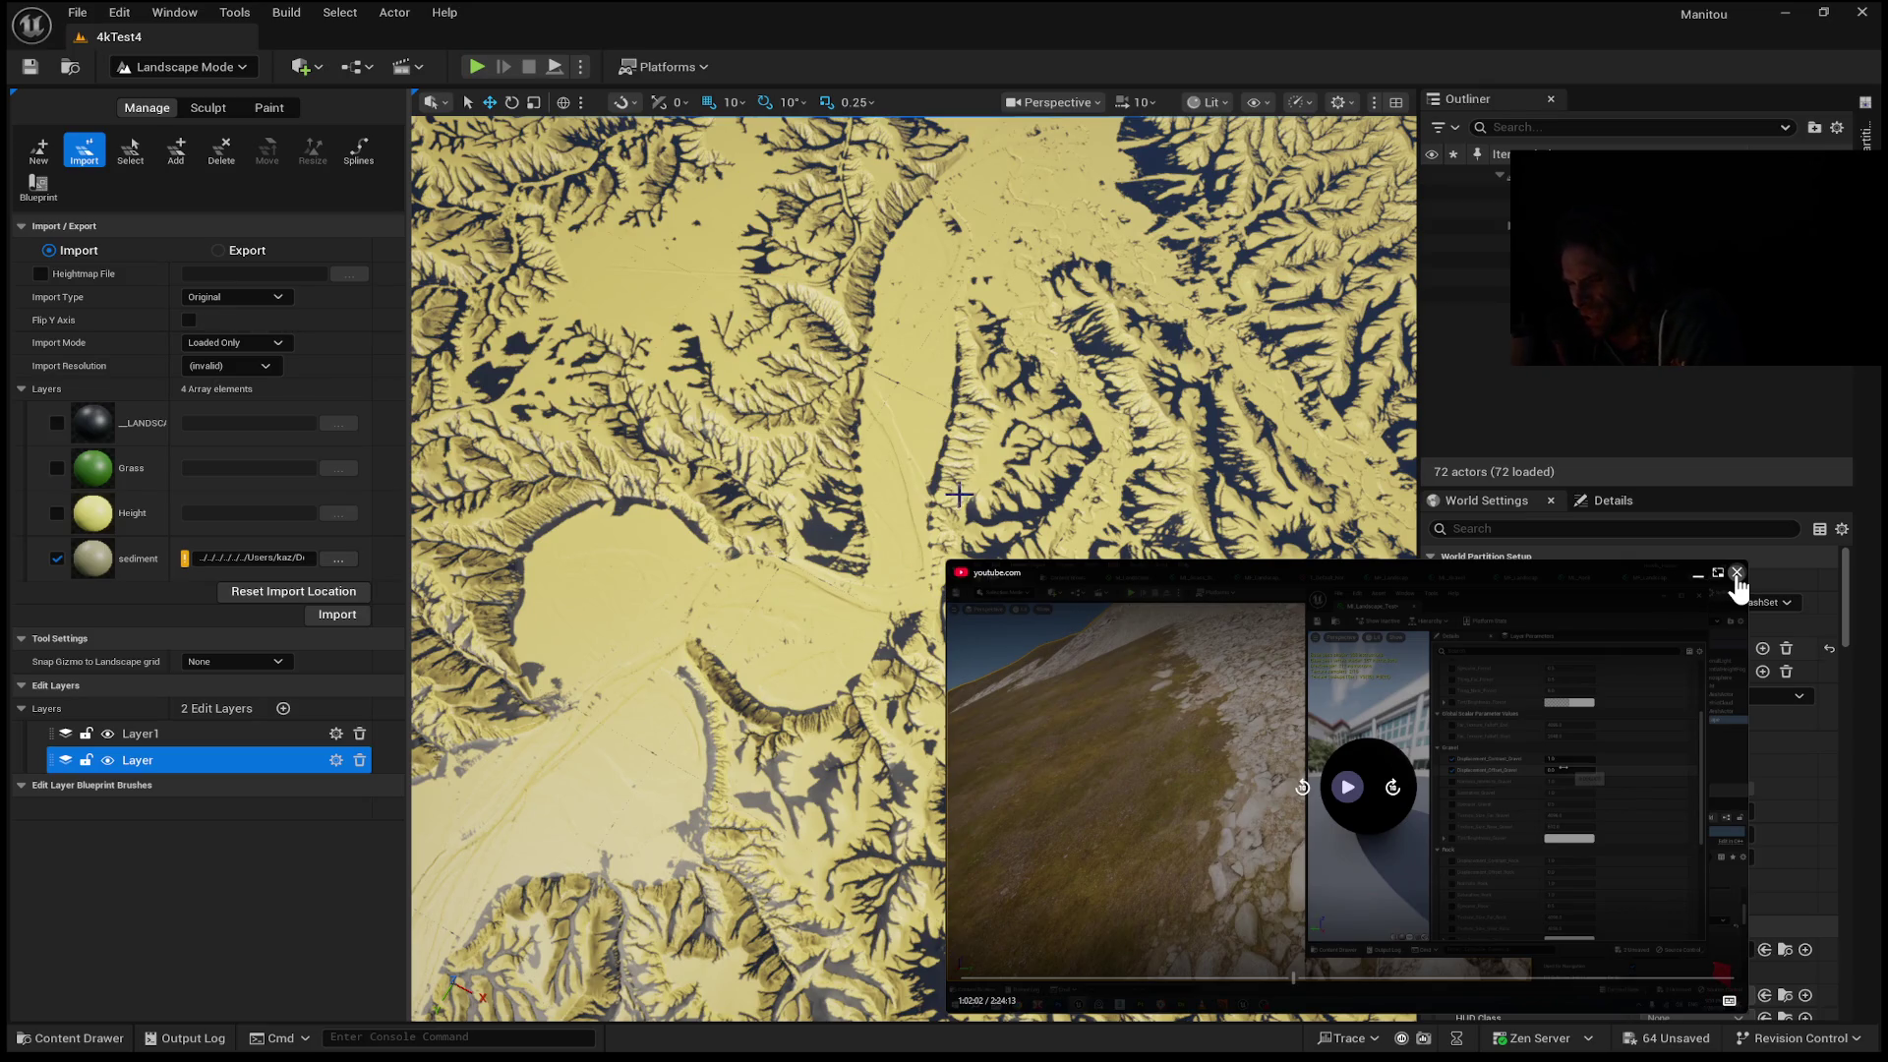
pyautogui.scroll(5, 959, 494)
# Zoom the viewport and switch to the Paint tools listing the target layers.
pyautogui.scroll(6, 914, 570)
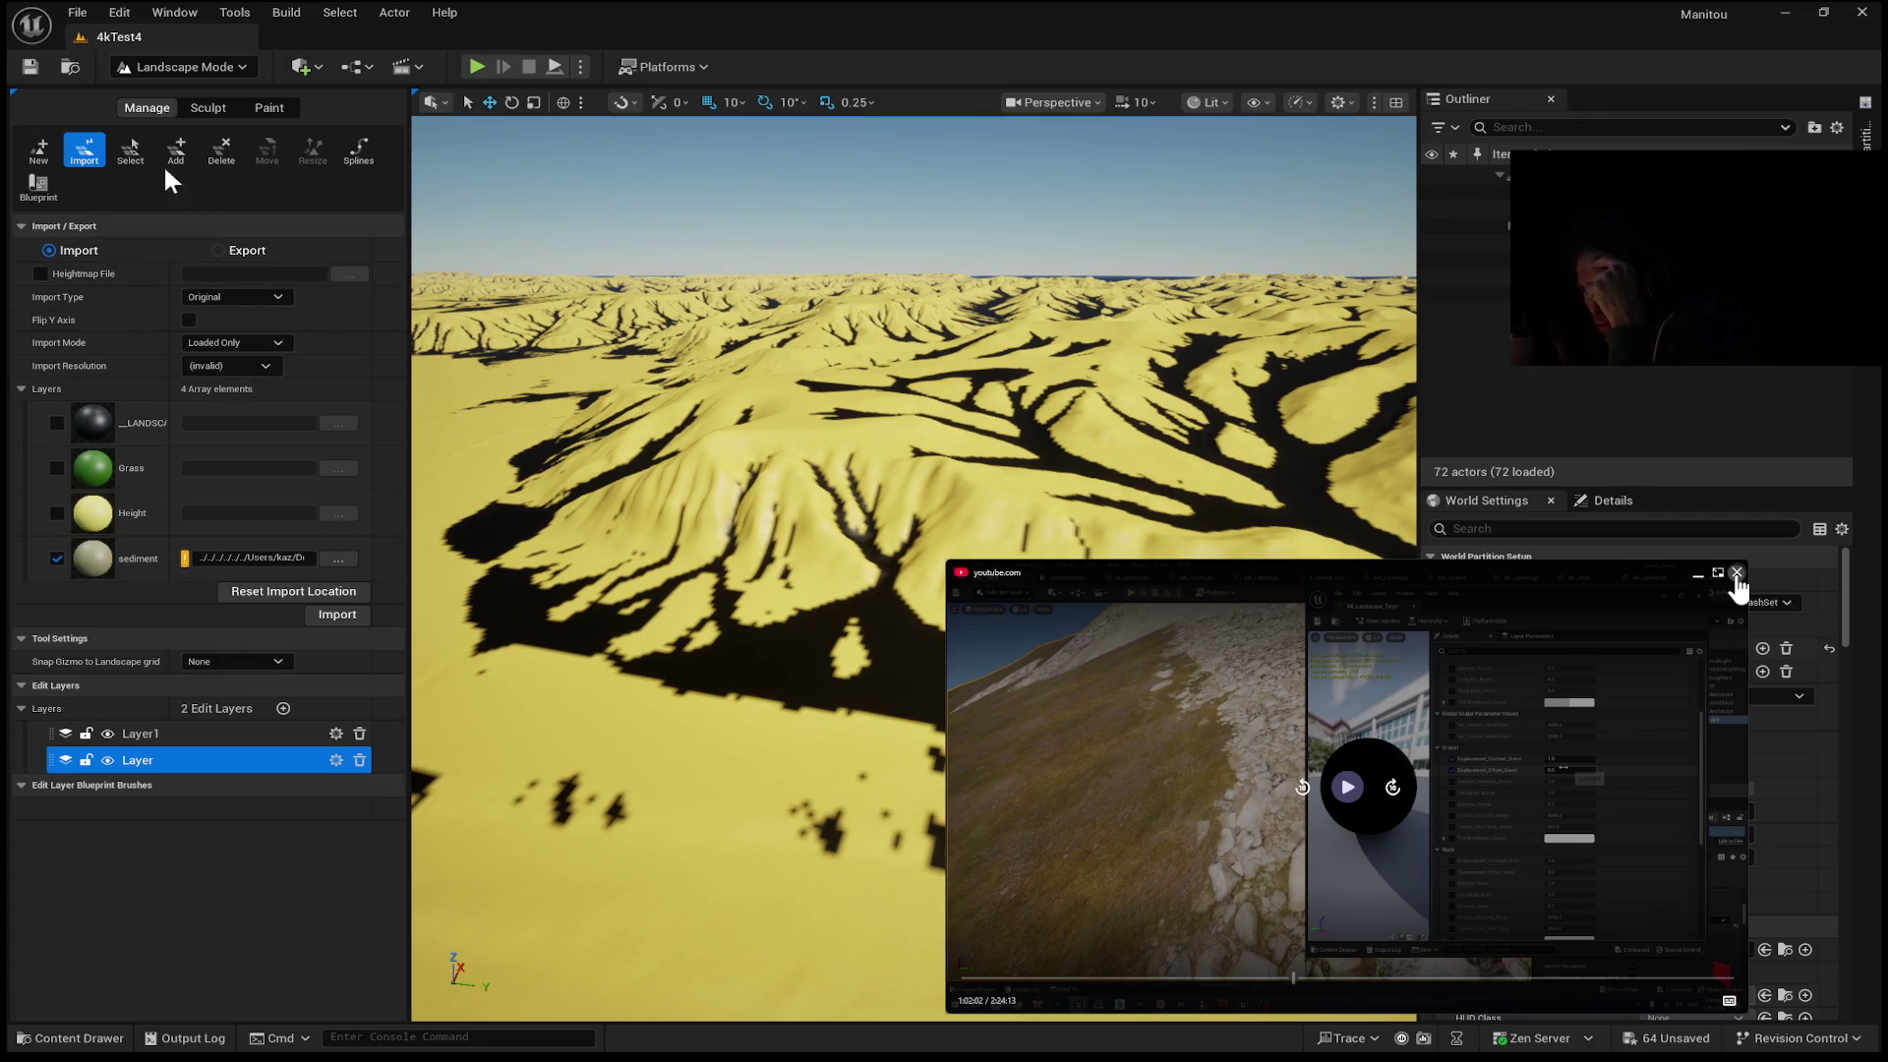
pyautogui.click(264, 107)
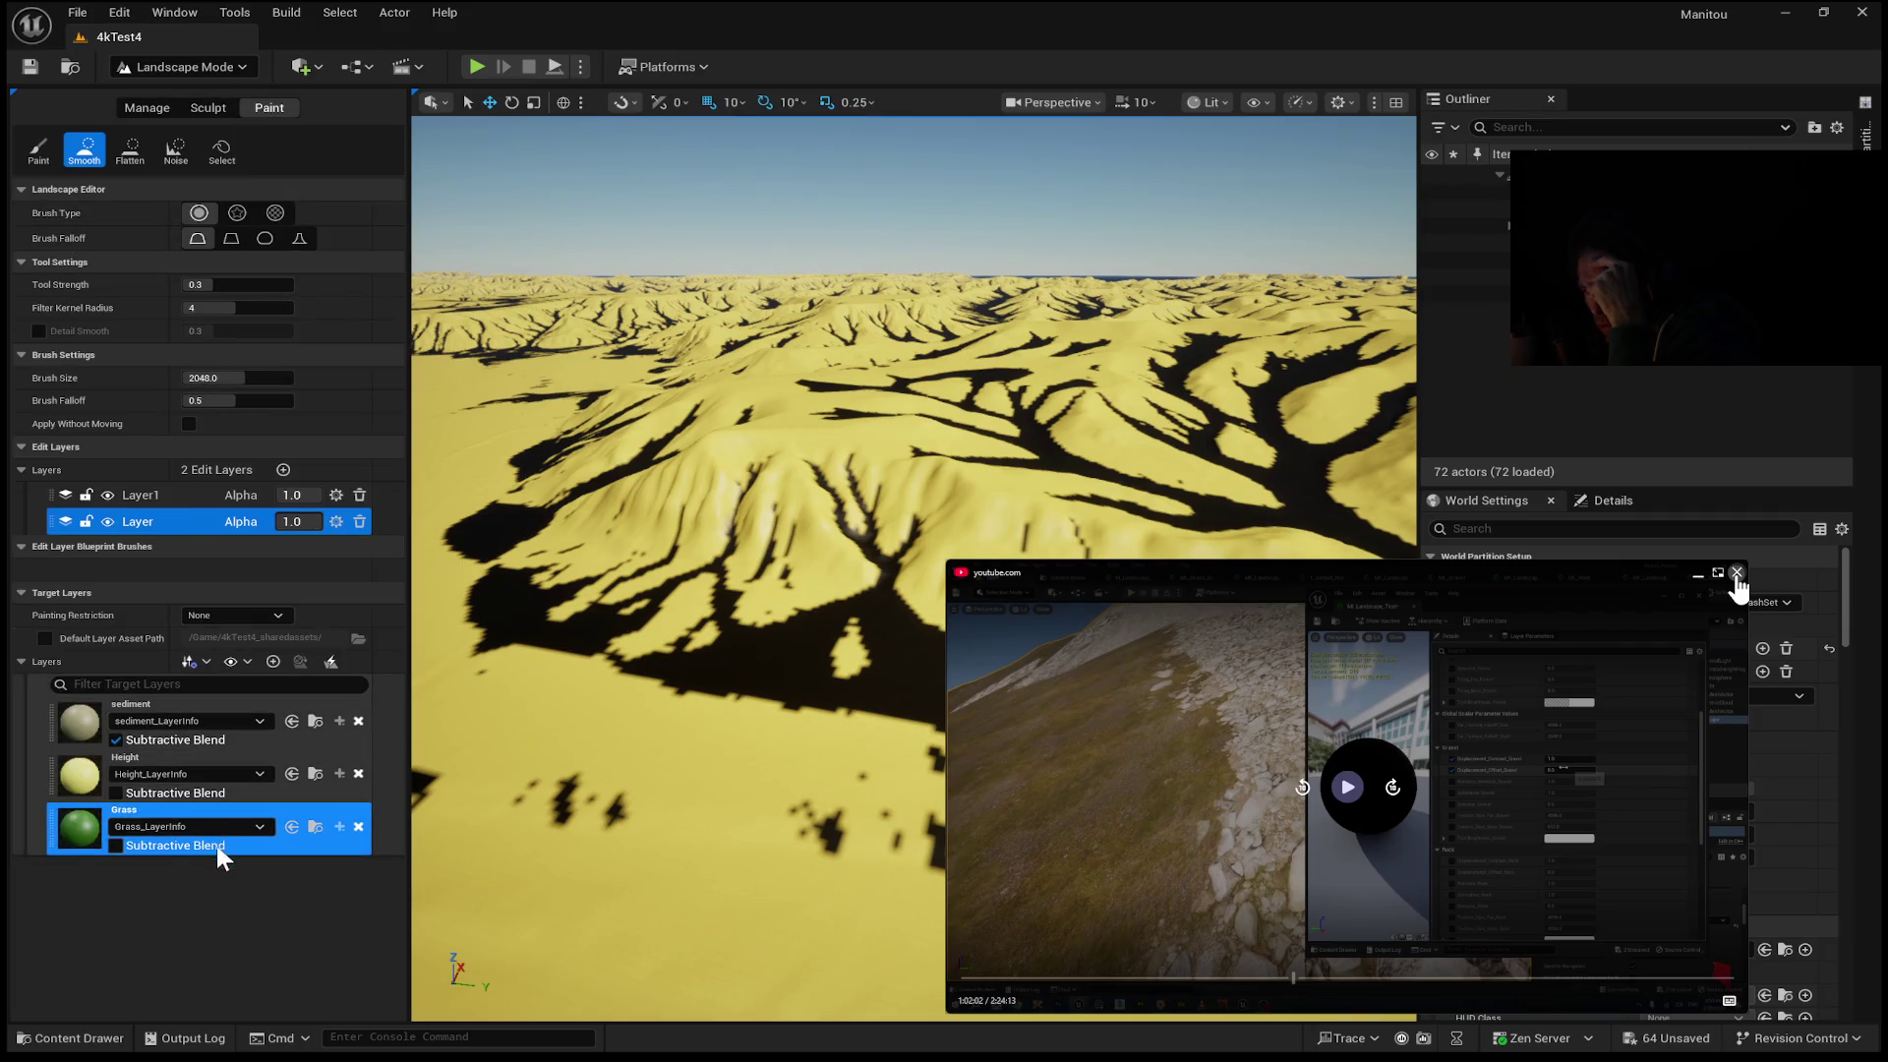
# Move the sediment layer below Height with subtractive blend off, then fly over the terrain.
pyautogui.click(116, 739)
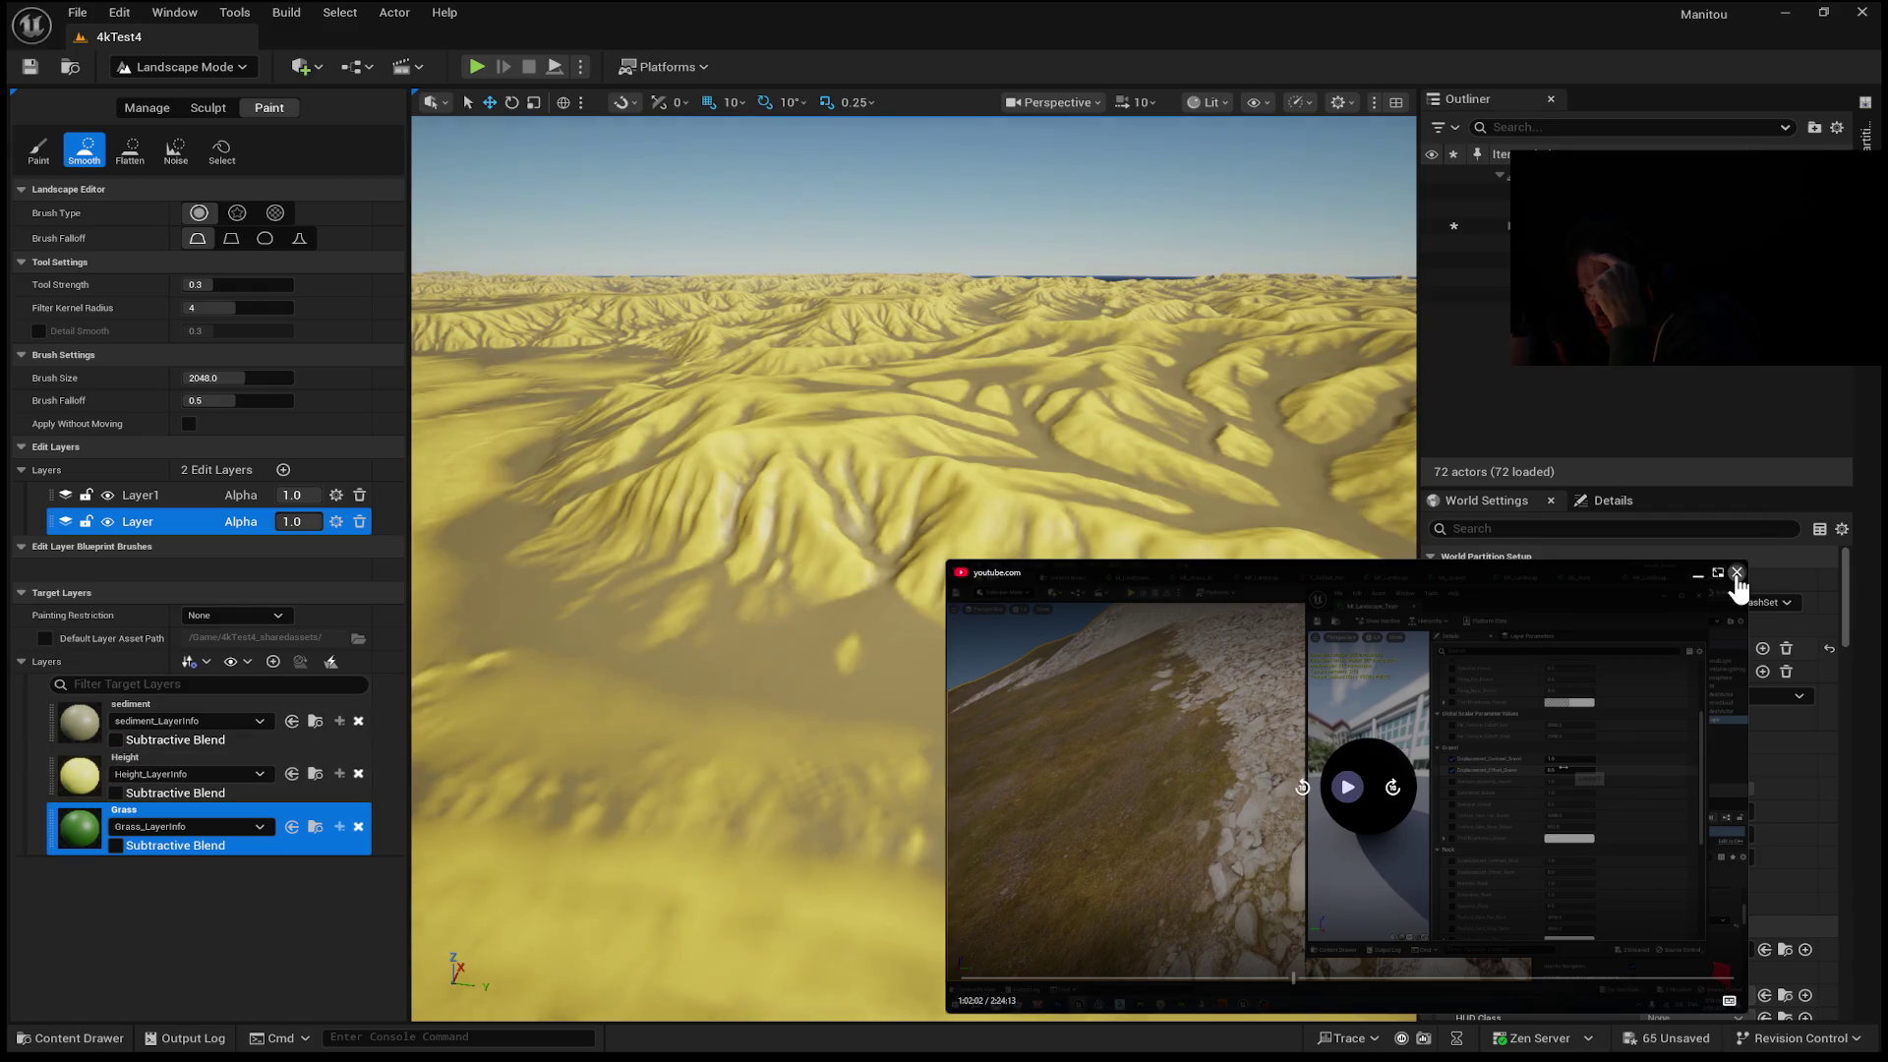
pyautogui.click(686, 678)
pyautogui.scroll(5, 880, 821)
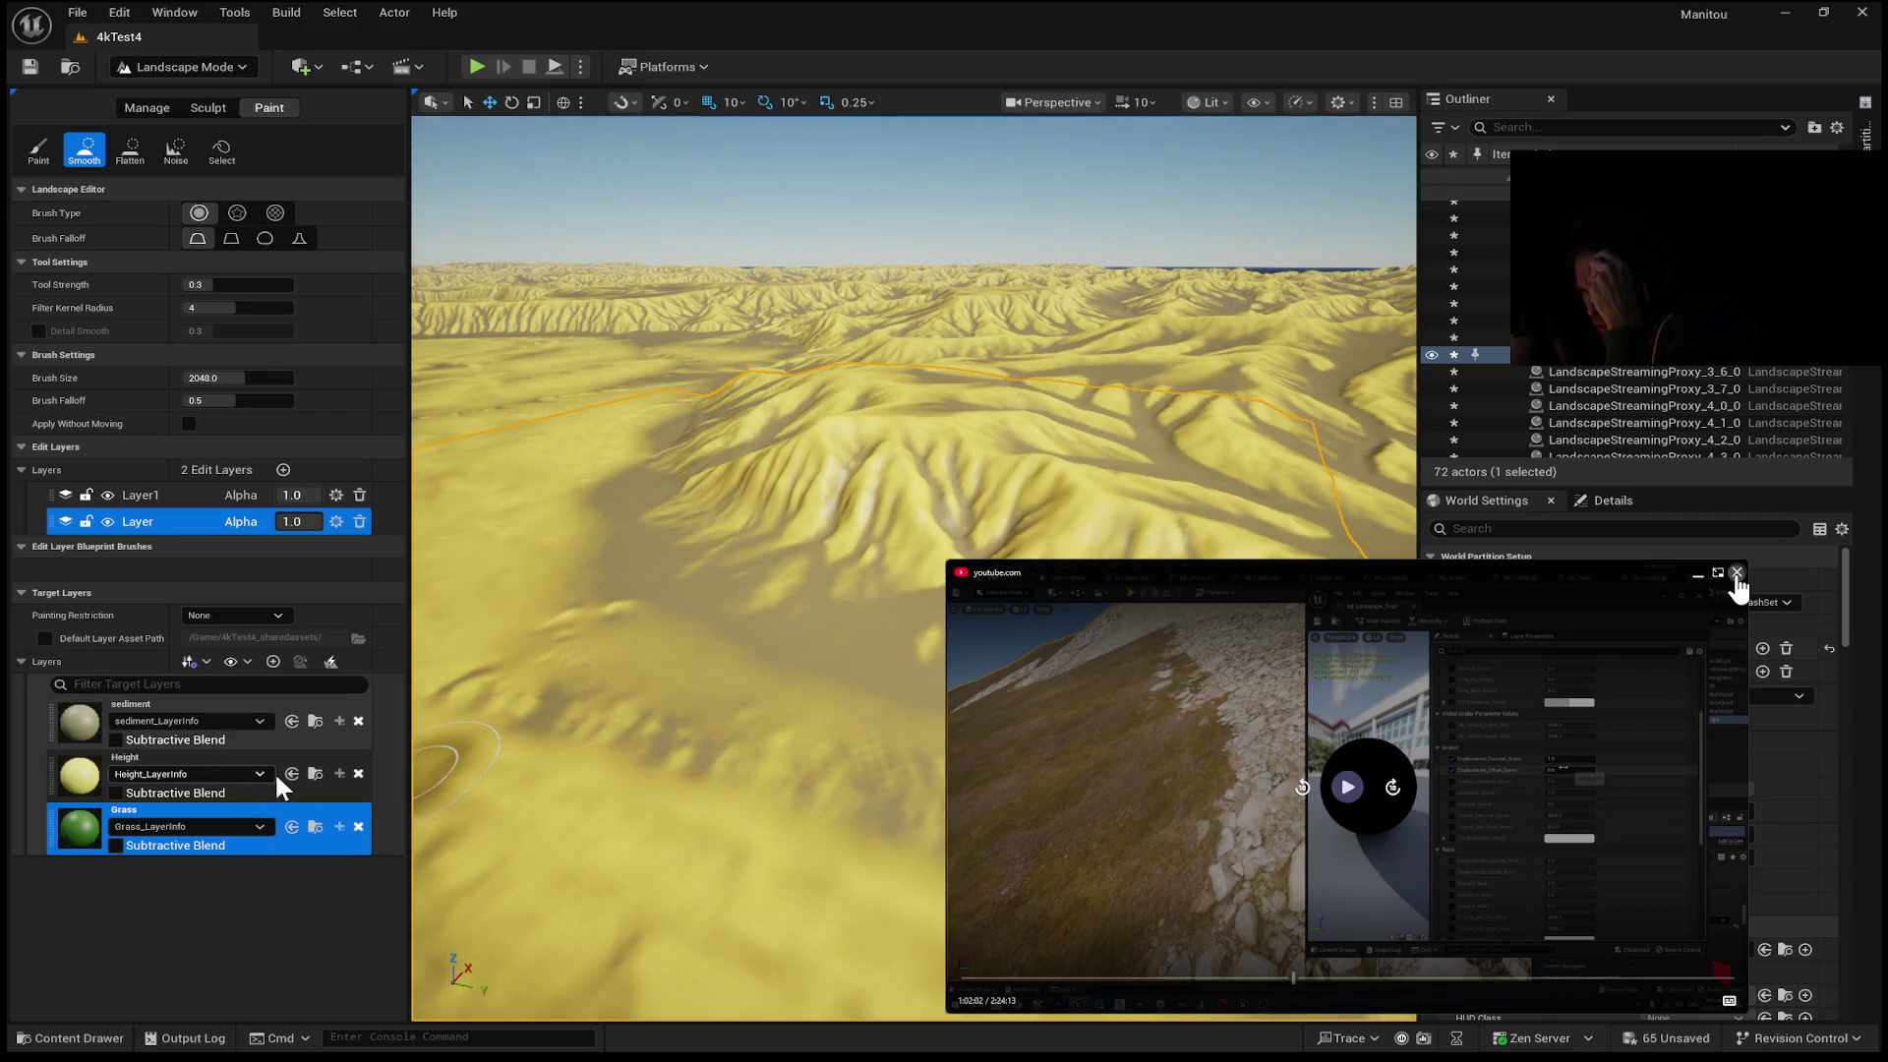
pyautogui.moveTo(321, 746); pyautogui.dragTo(327, 795)
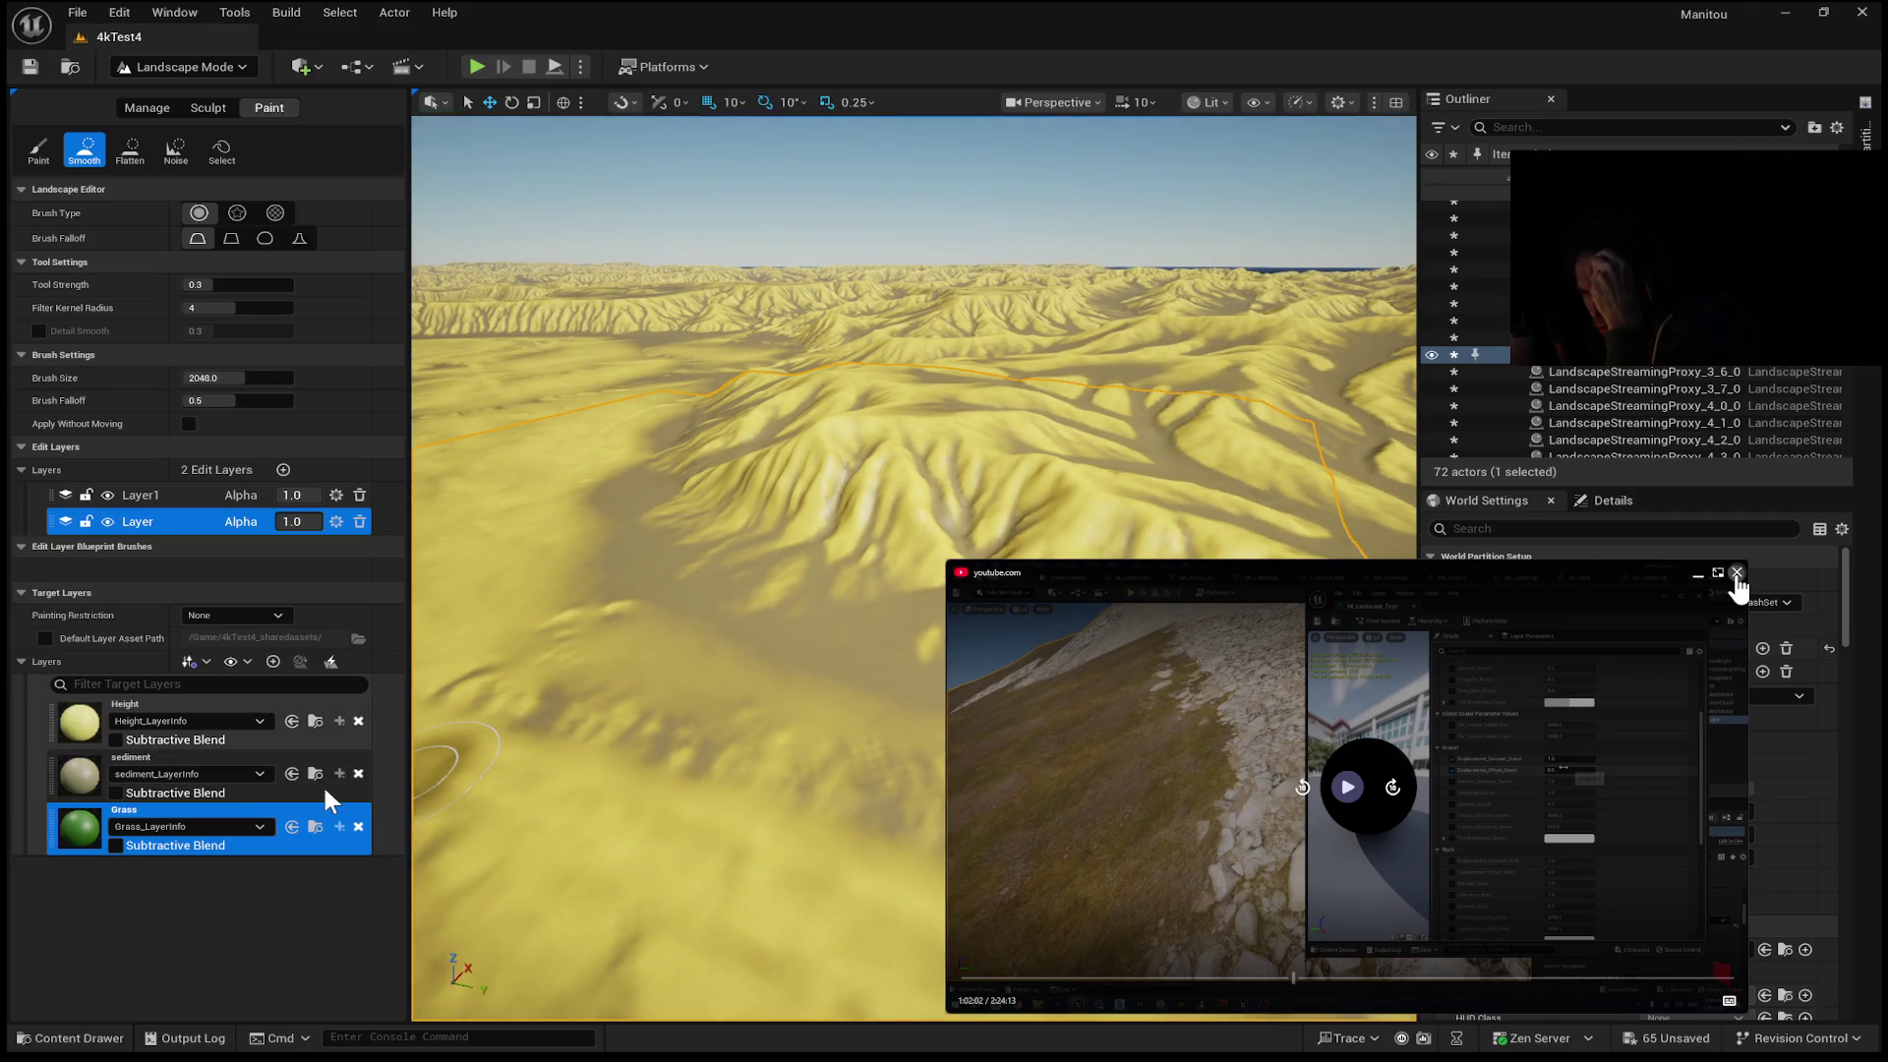
pyautogui.click(122, 788)
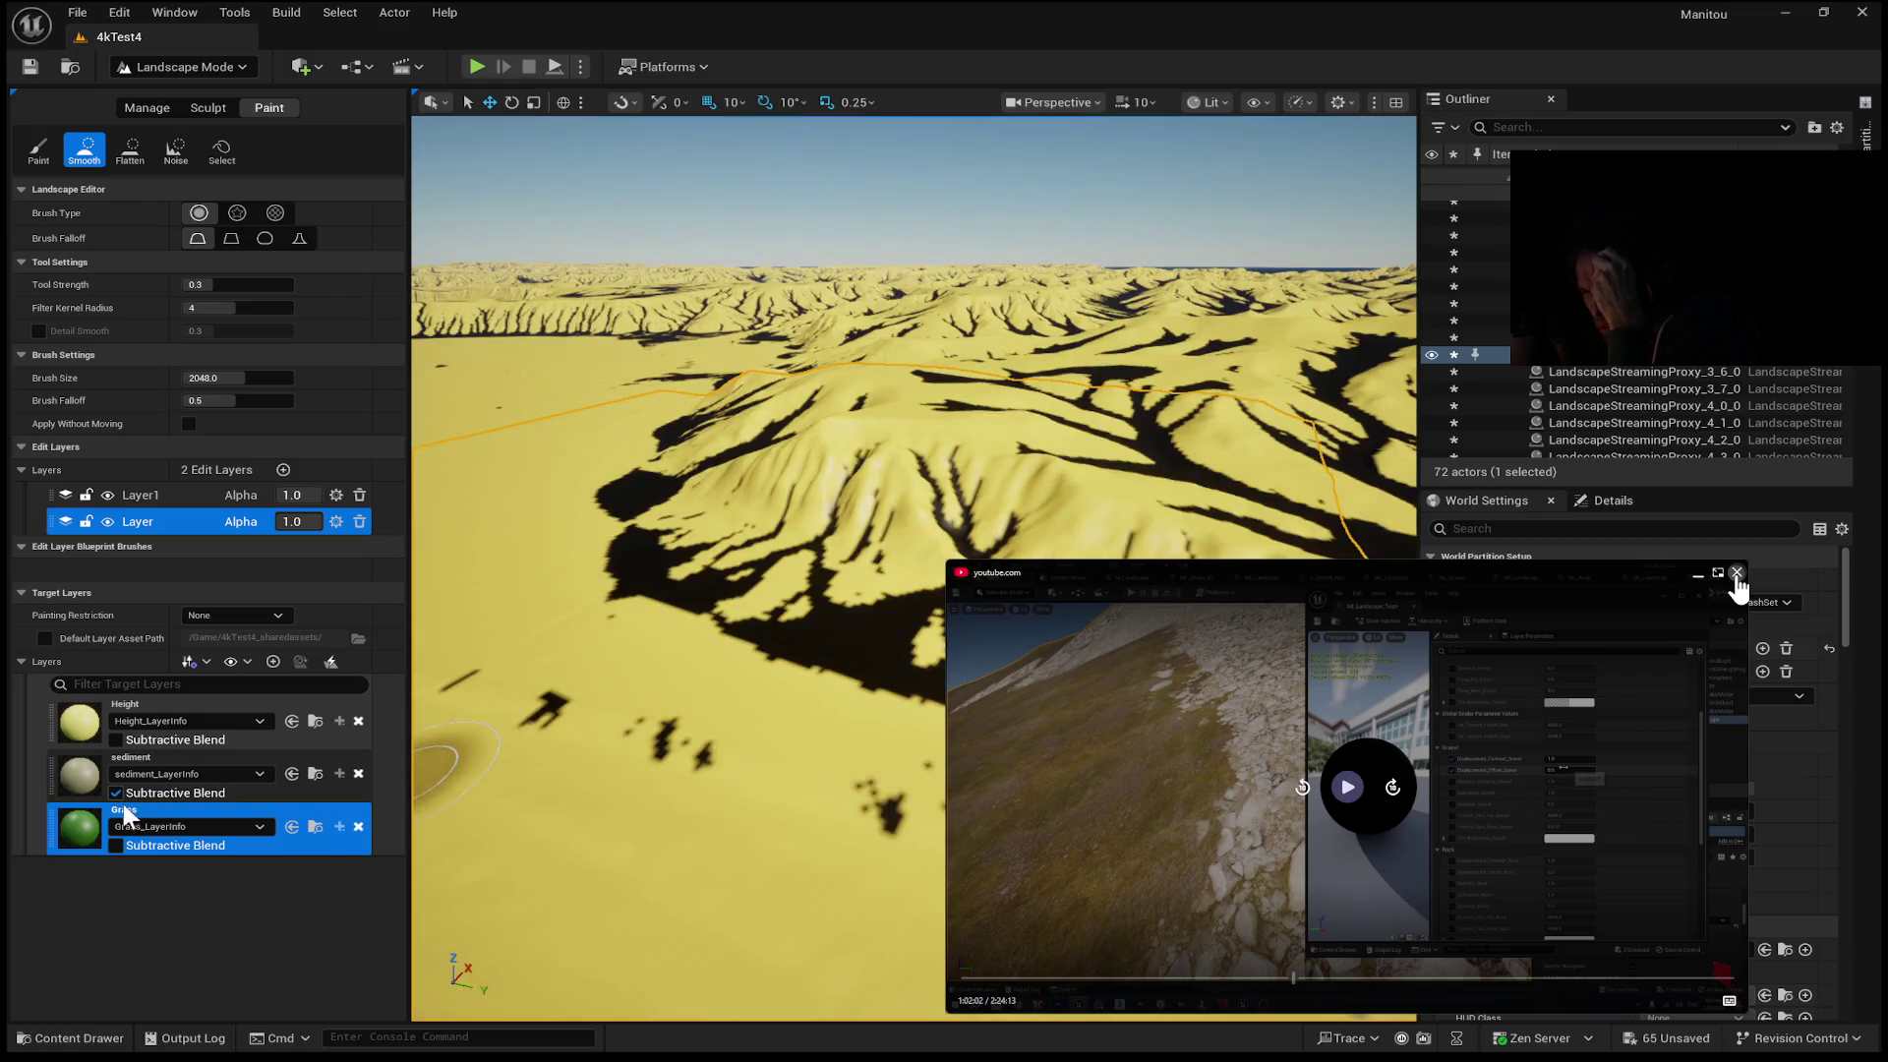
pyautogui.click(116, 789)
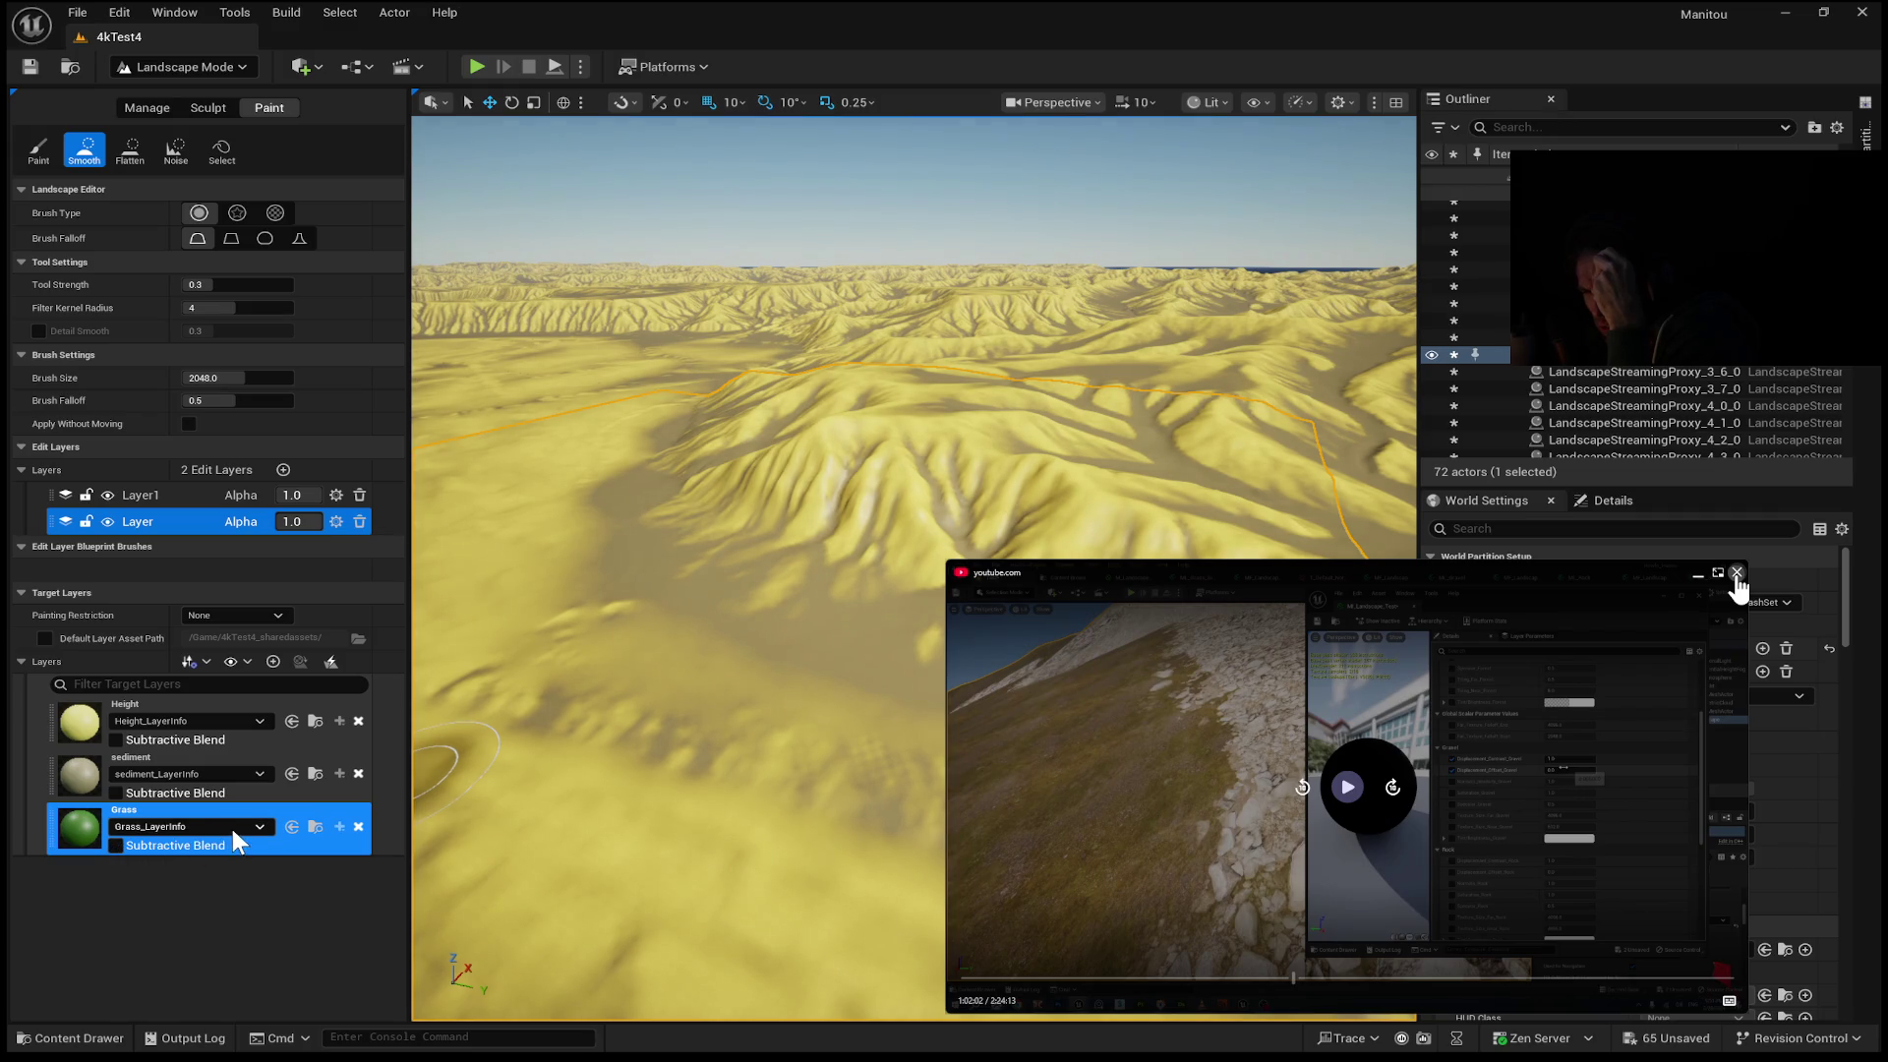
pyautogui.press('w')
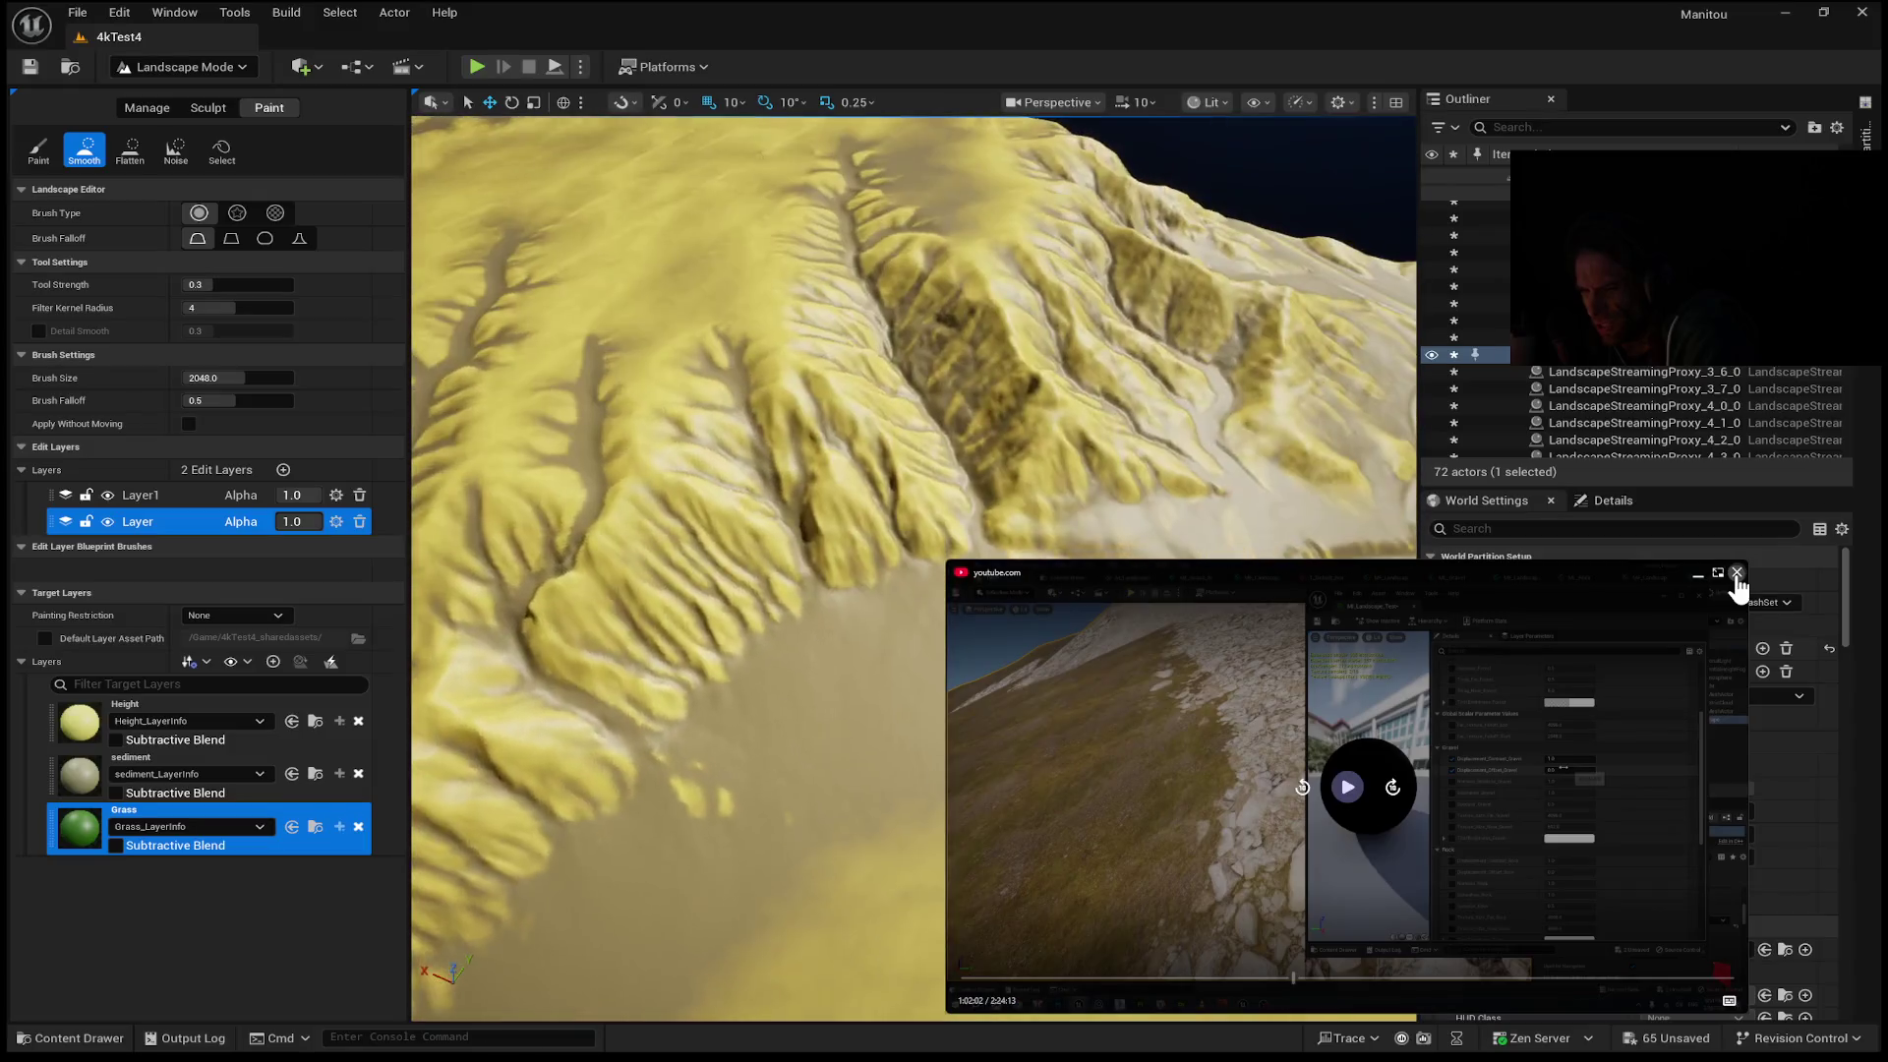
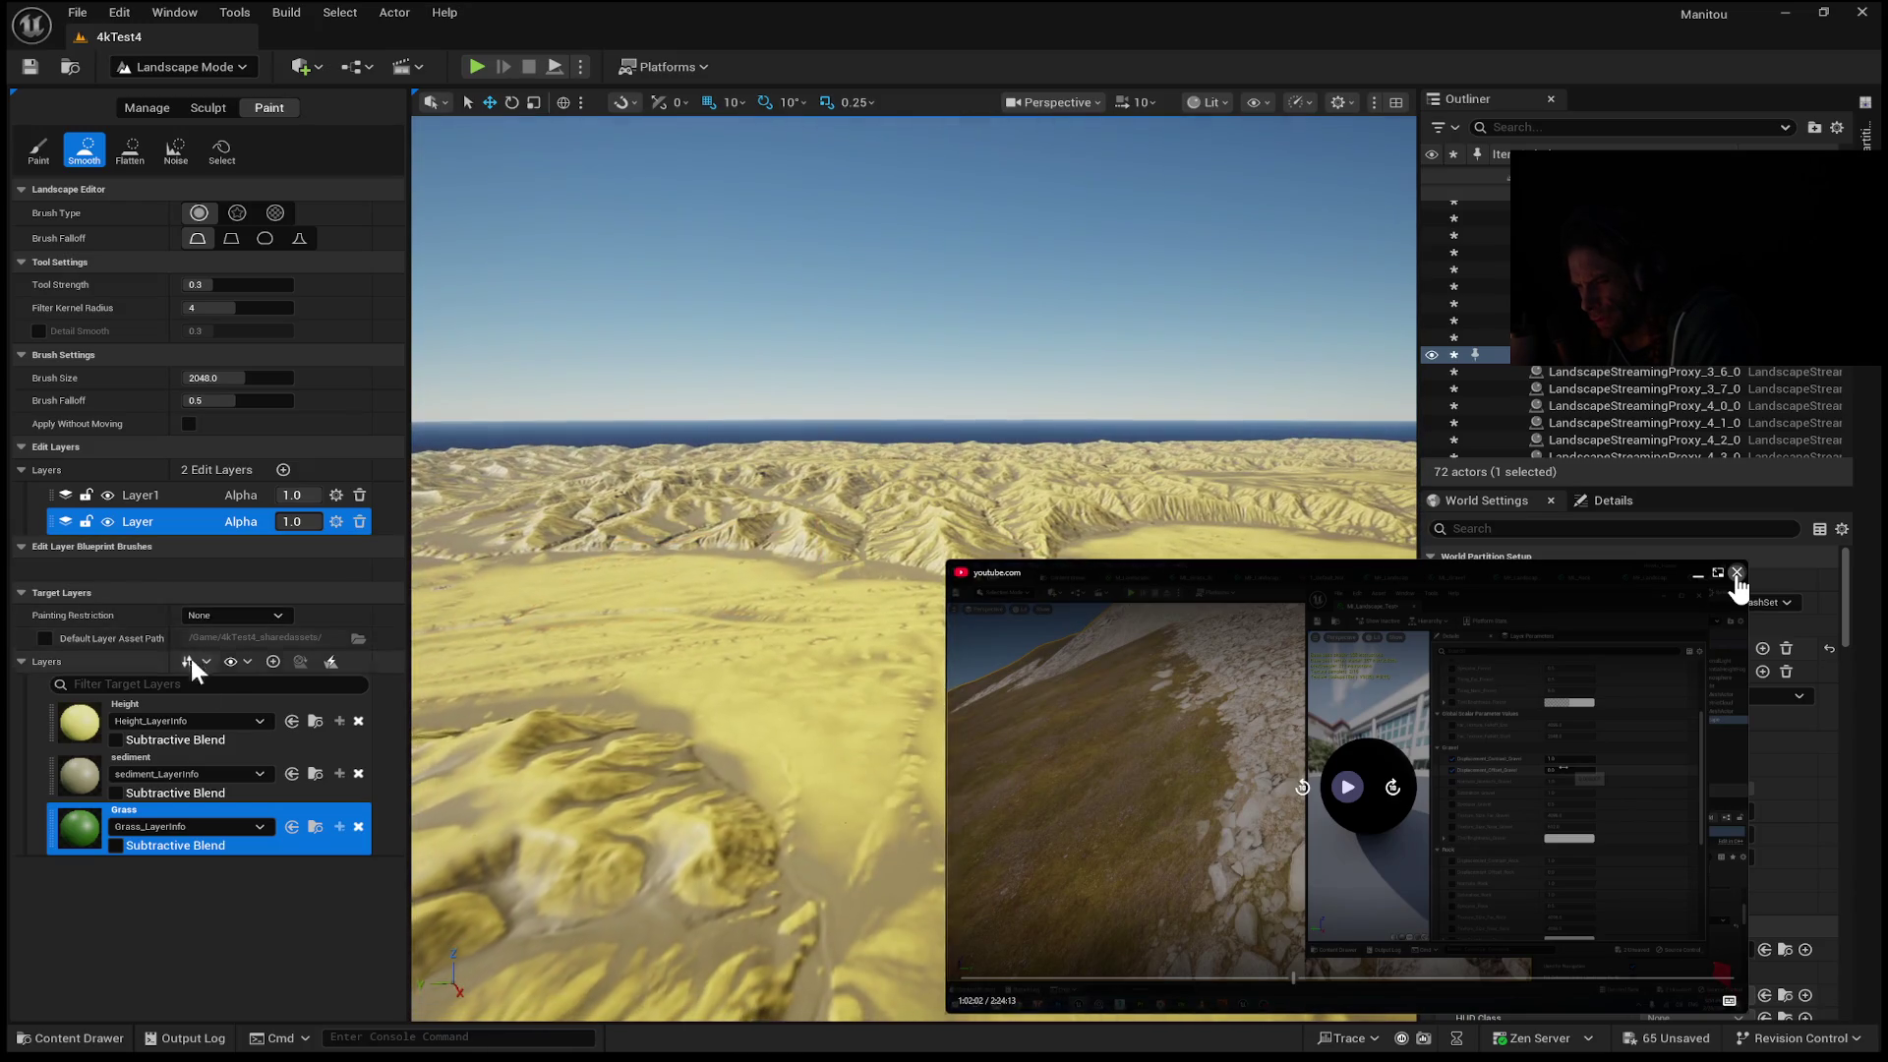
# Select the Height entry in the Target Layers list as the active paint layer instead of Grass.
pyautogui.click(99, 732)
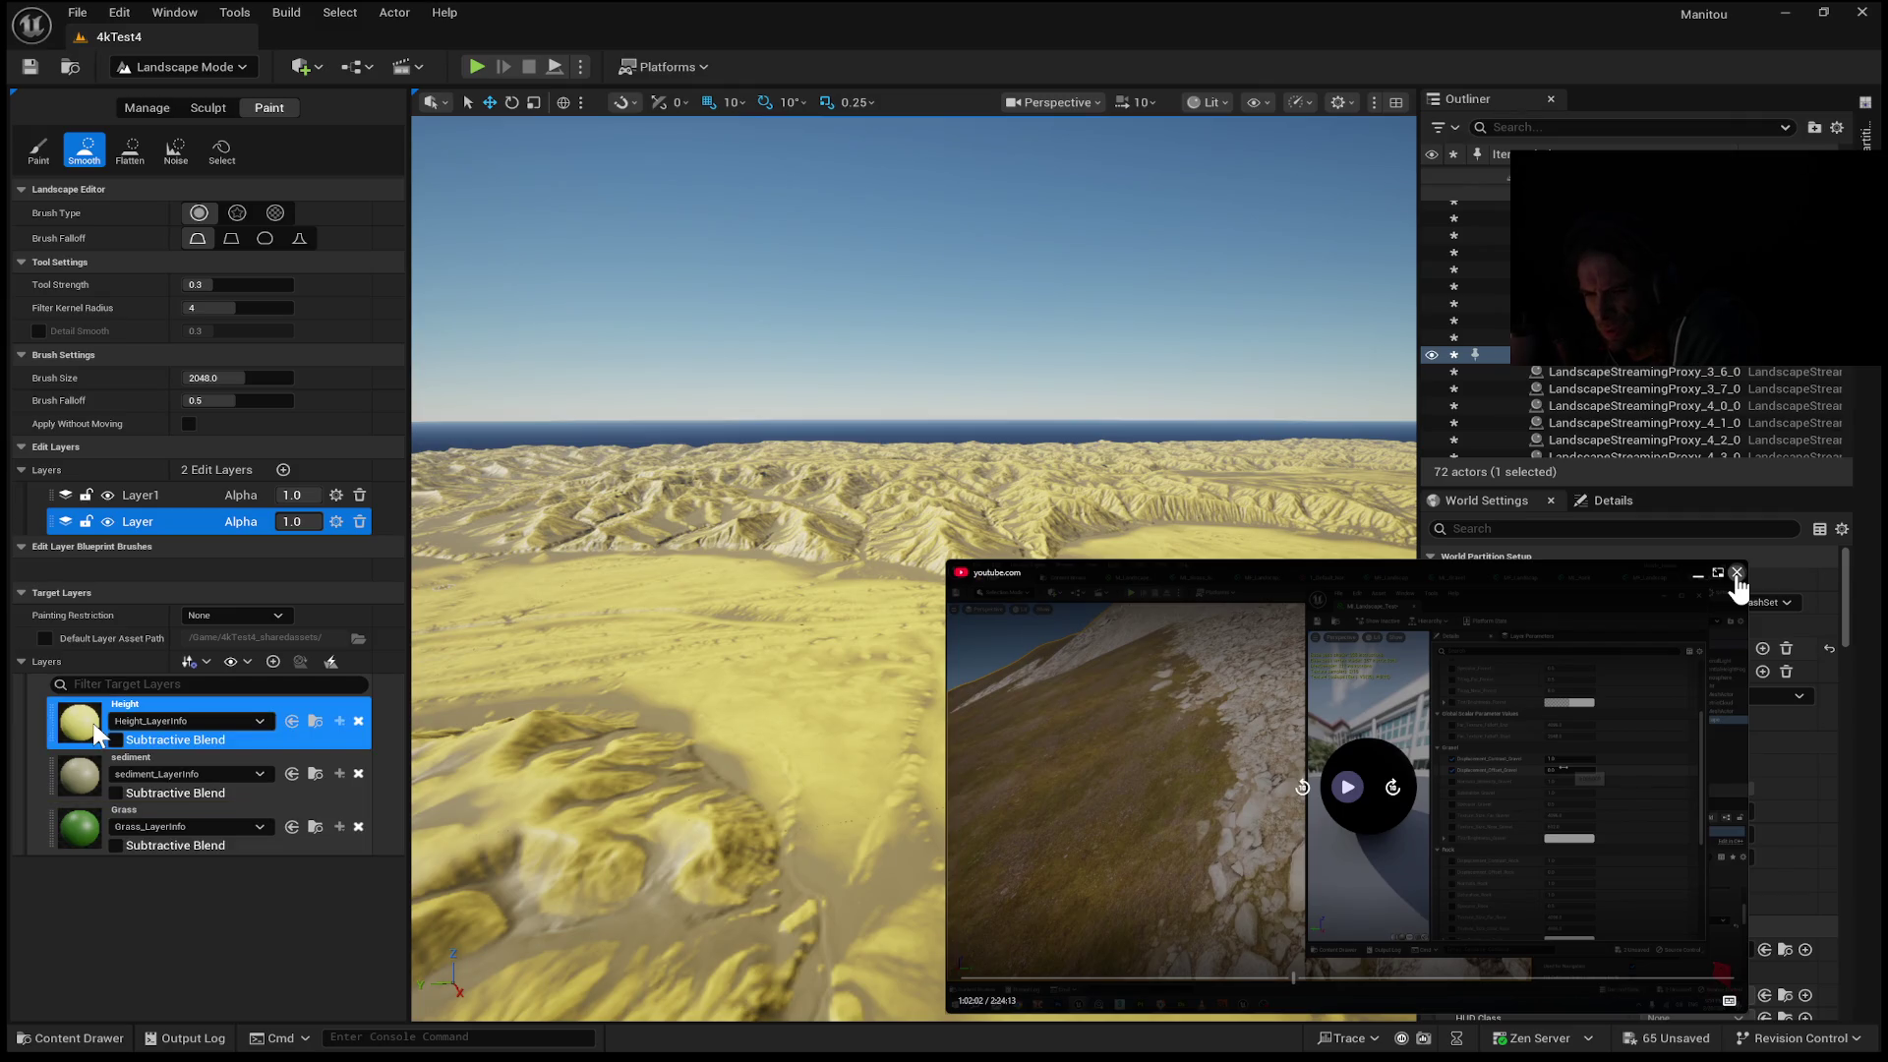
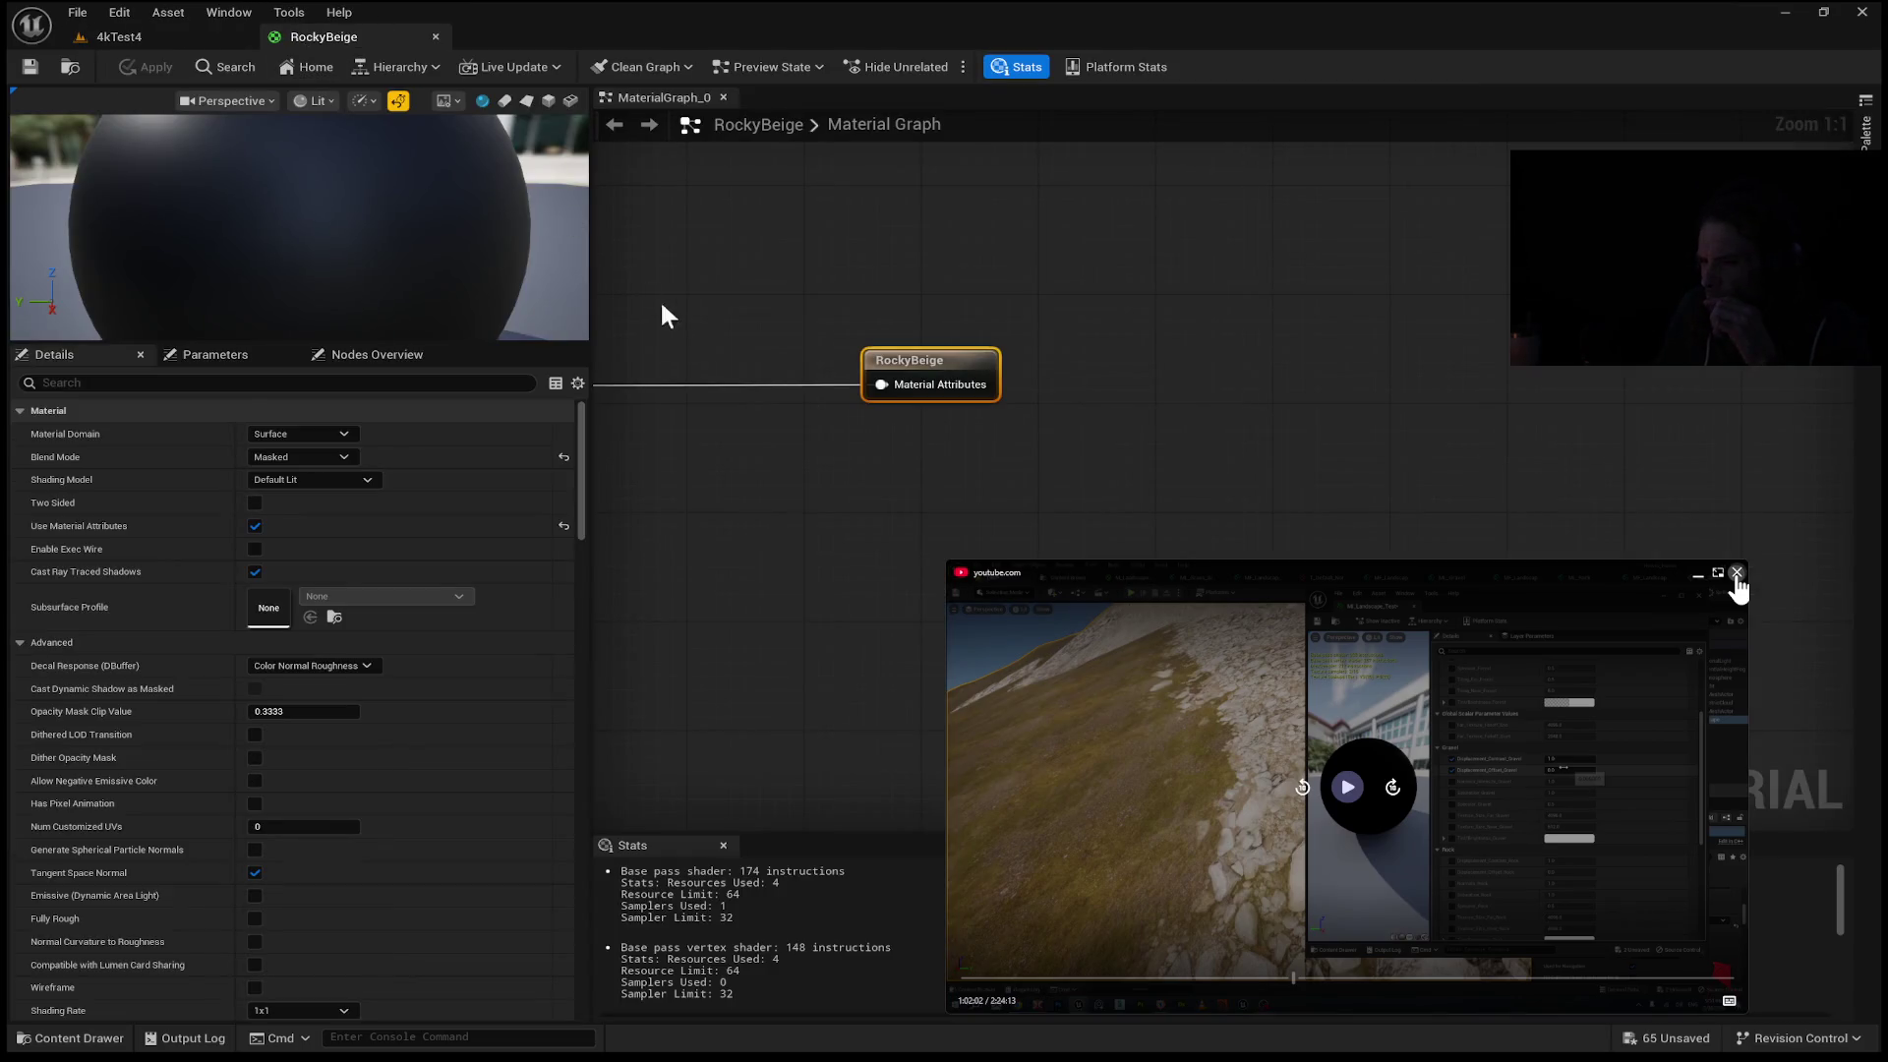
# Close the RockyBeige material editor tab to get back to the 4kTest4 level.
pyautogui.middleClick(340, 39)
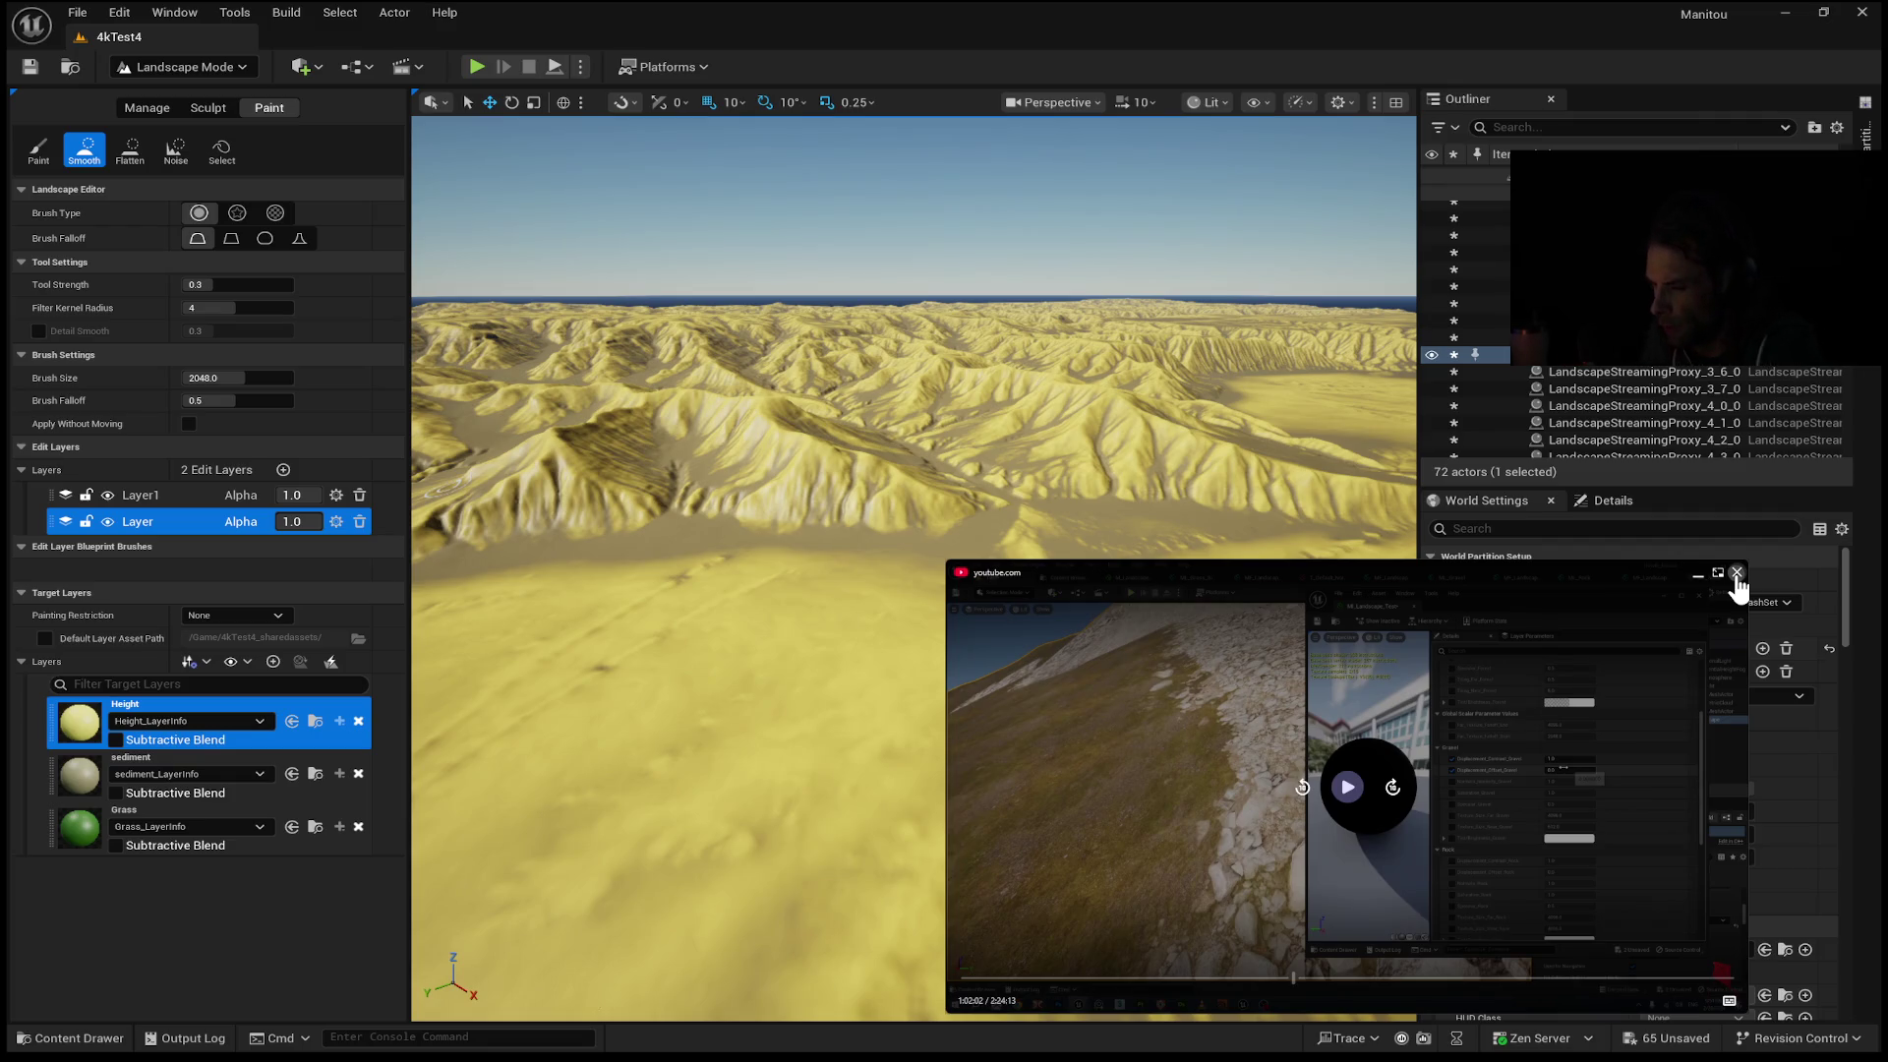
# Fly the camera down toward the yellow mountain ridges.
pyautogui.moveTo(1148, 249)
pyautogui.mouseDown()
pyautogui.moveTo(1148, 393)
pyautogui.moveTo(1148, 177)
pyautogui.moveTo(1149, 275)
pyautogui.mouseUp()
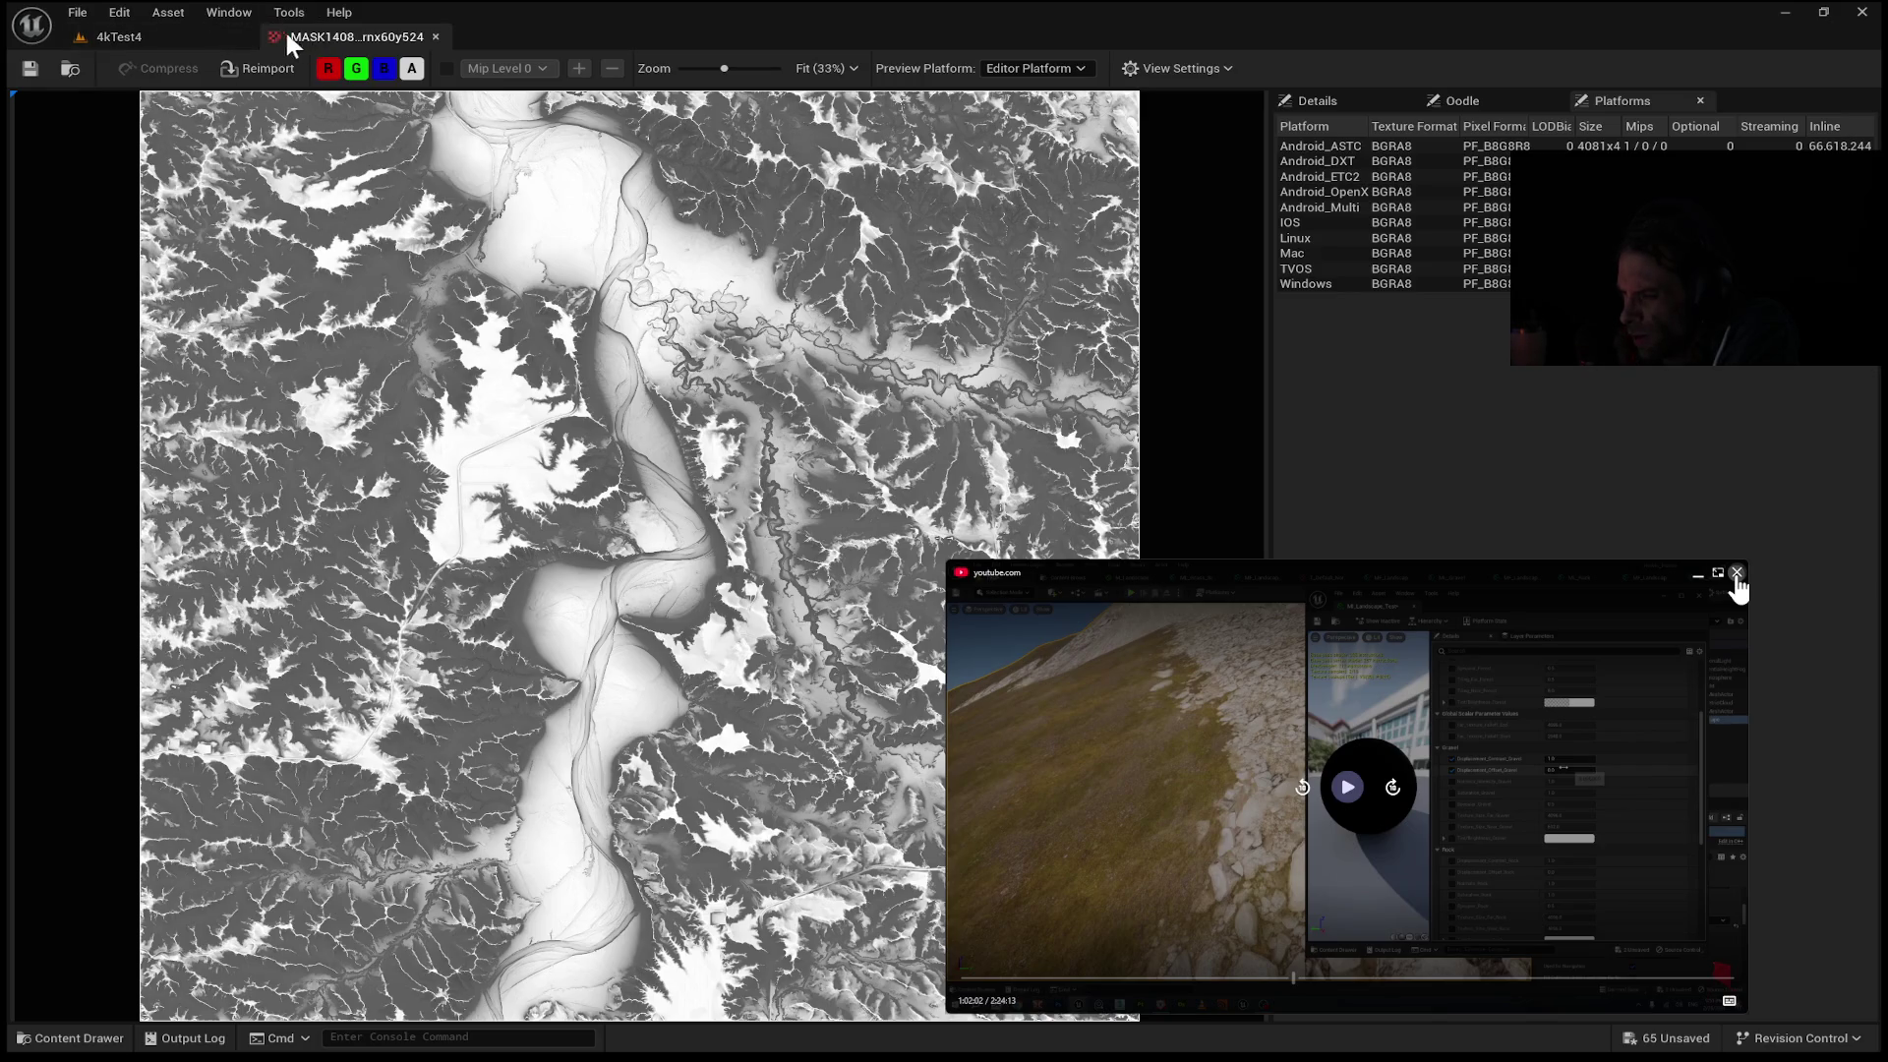
# Close the MASK1408 texture editor tab.
pyautogui.click(435, 36)
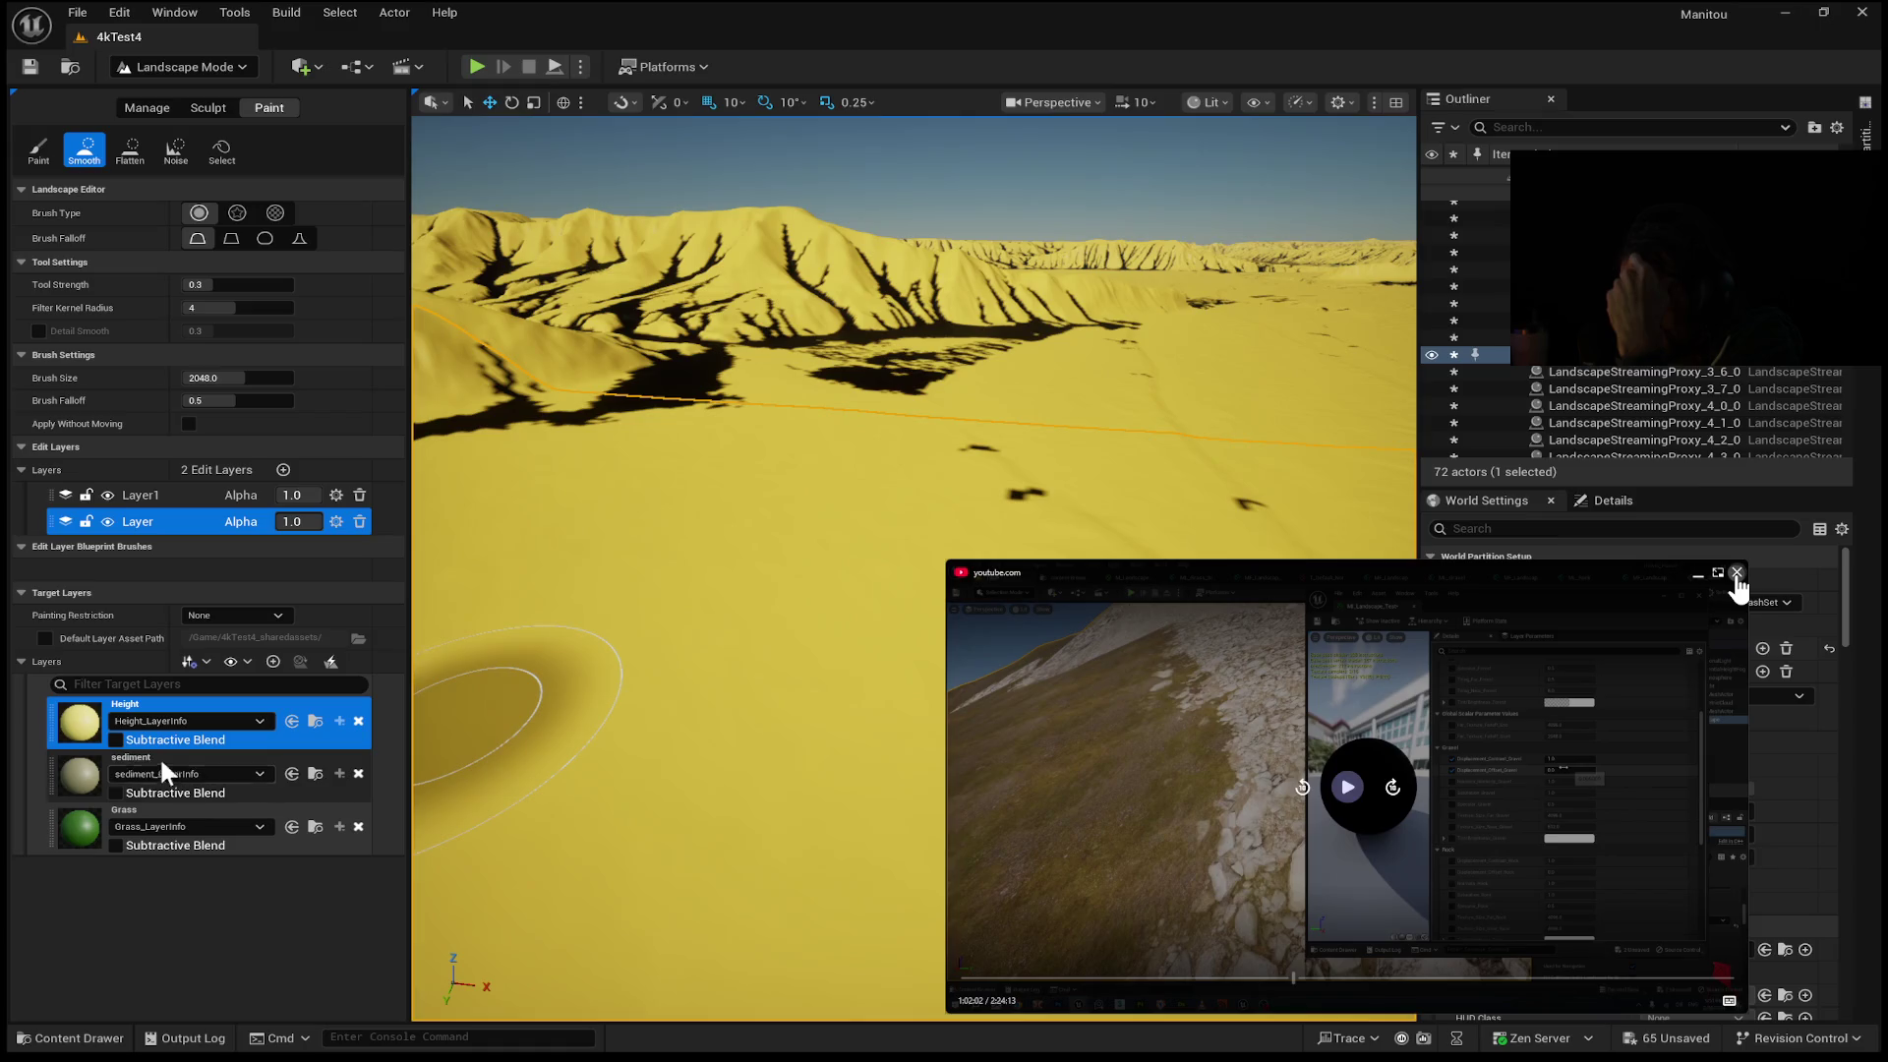
# Turn off Subtractive Blend on the sediment target layer.
pyautogui.click(115, 791)
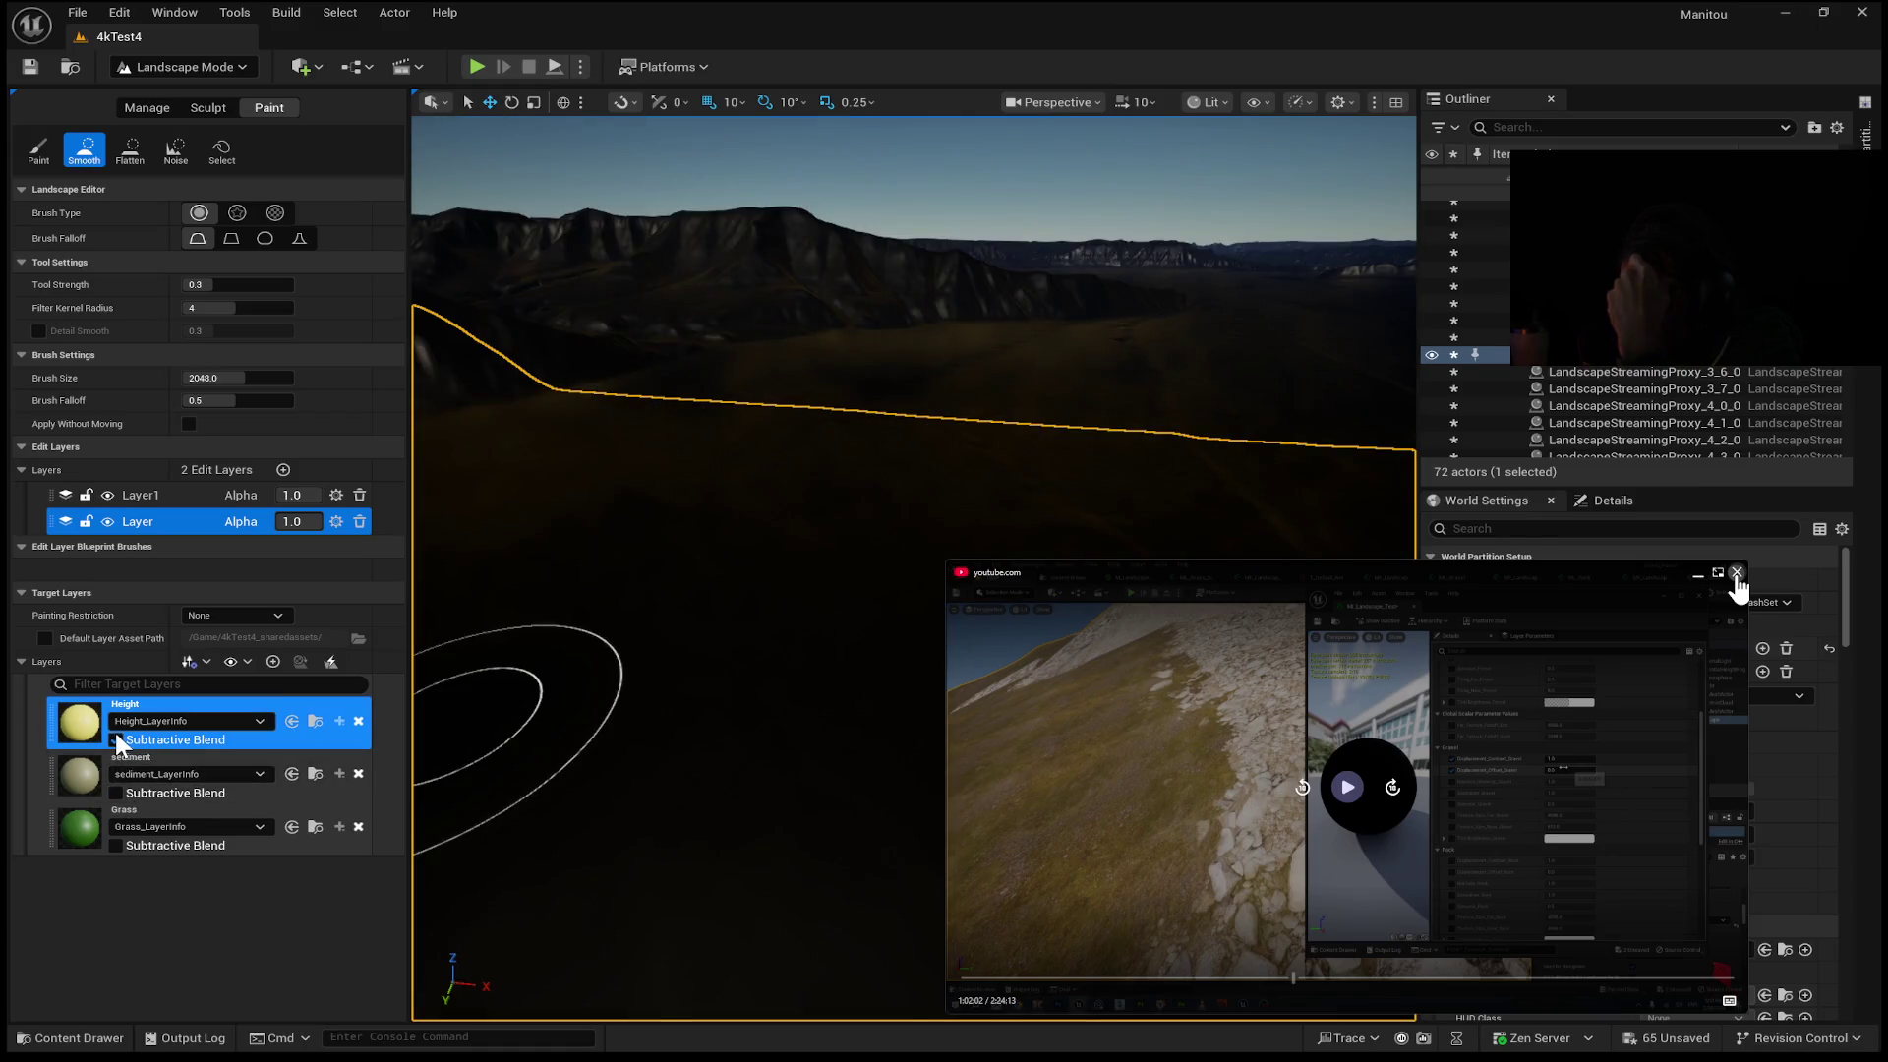
# Toggle Subtractive Blend on Height and sediment, and move sediment to the top of the list.
pyautogui.click(116, 738)
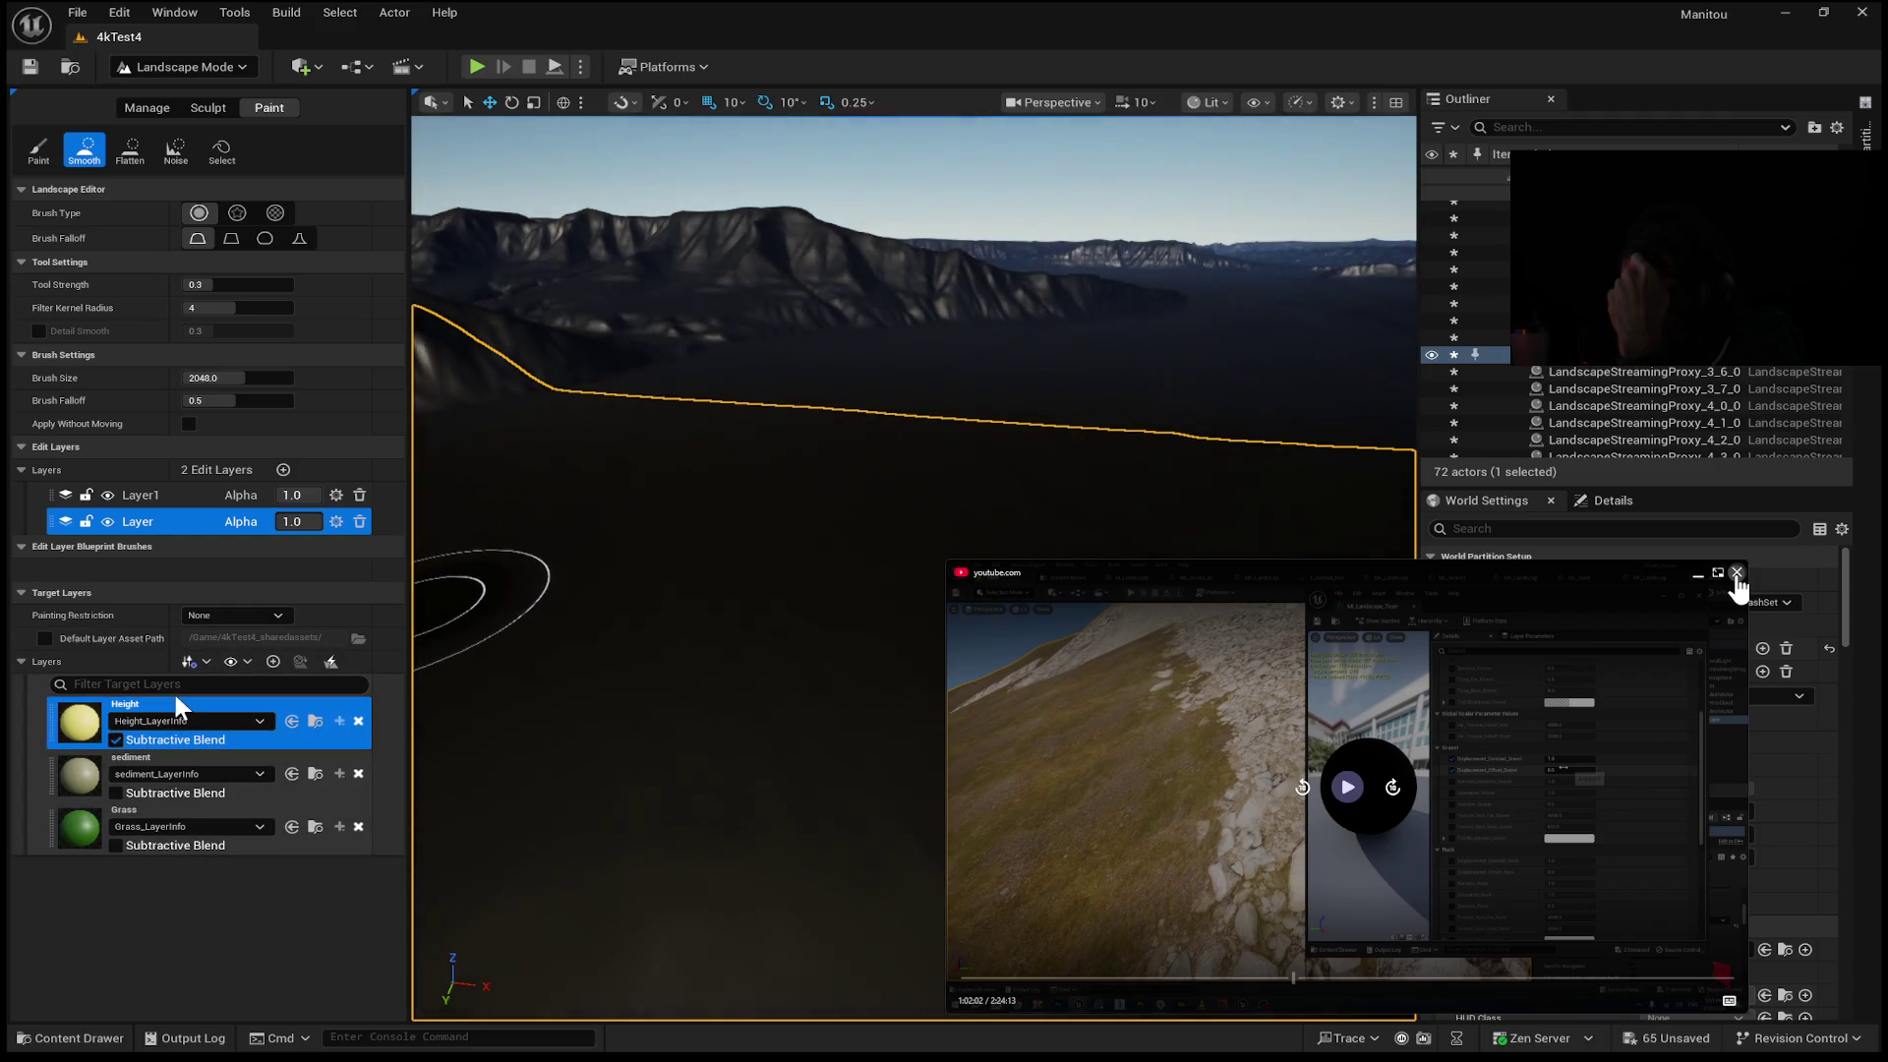
pyautogui.click(116, 738)
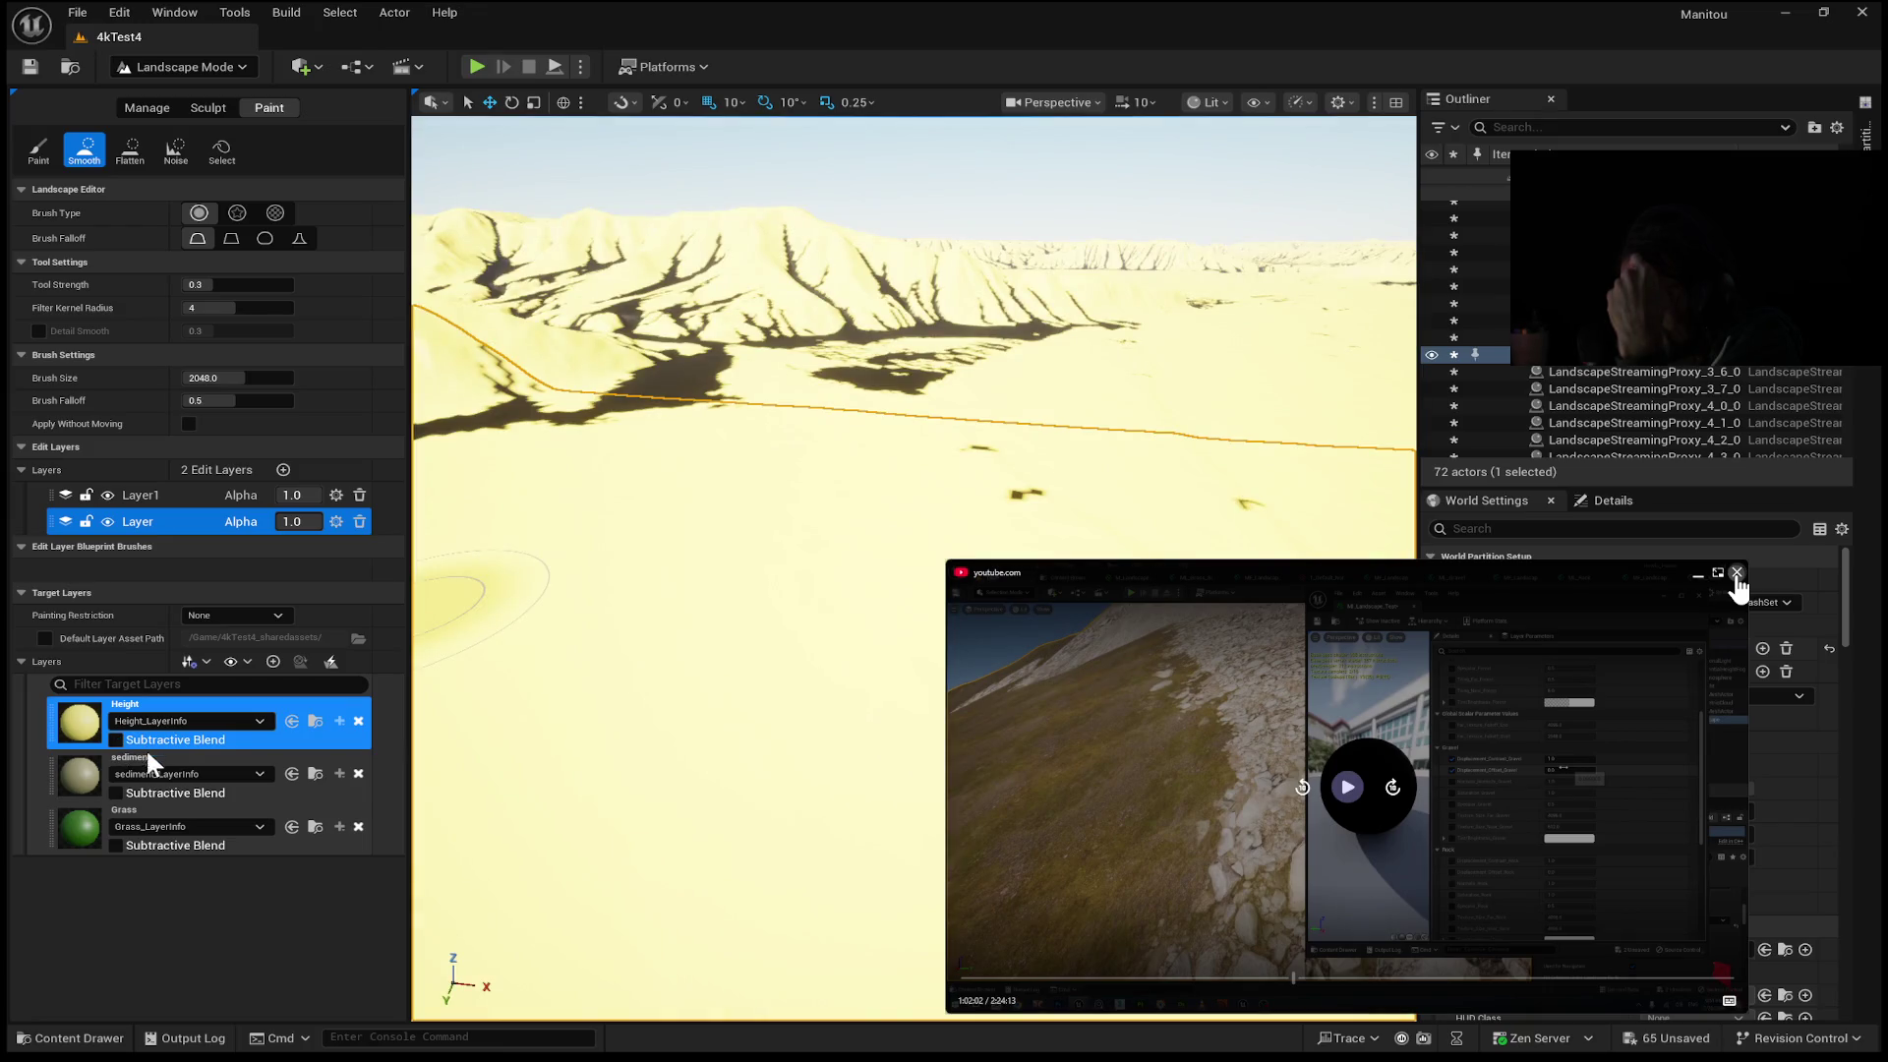
pyautogui.click(116, 791)
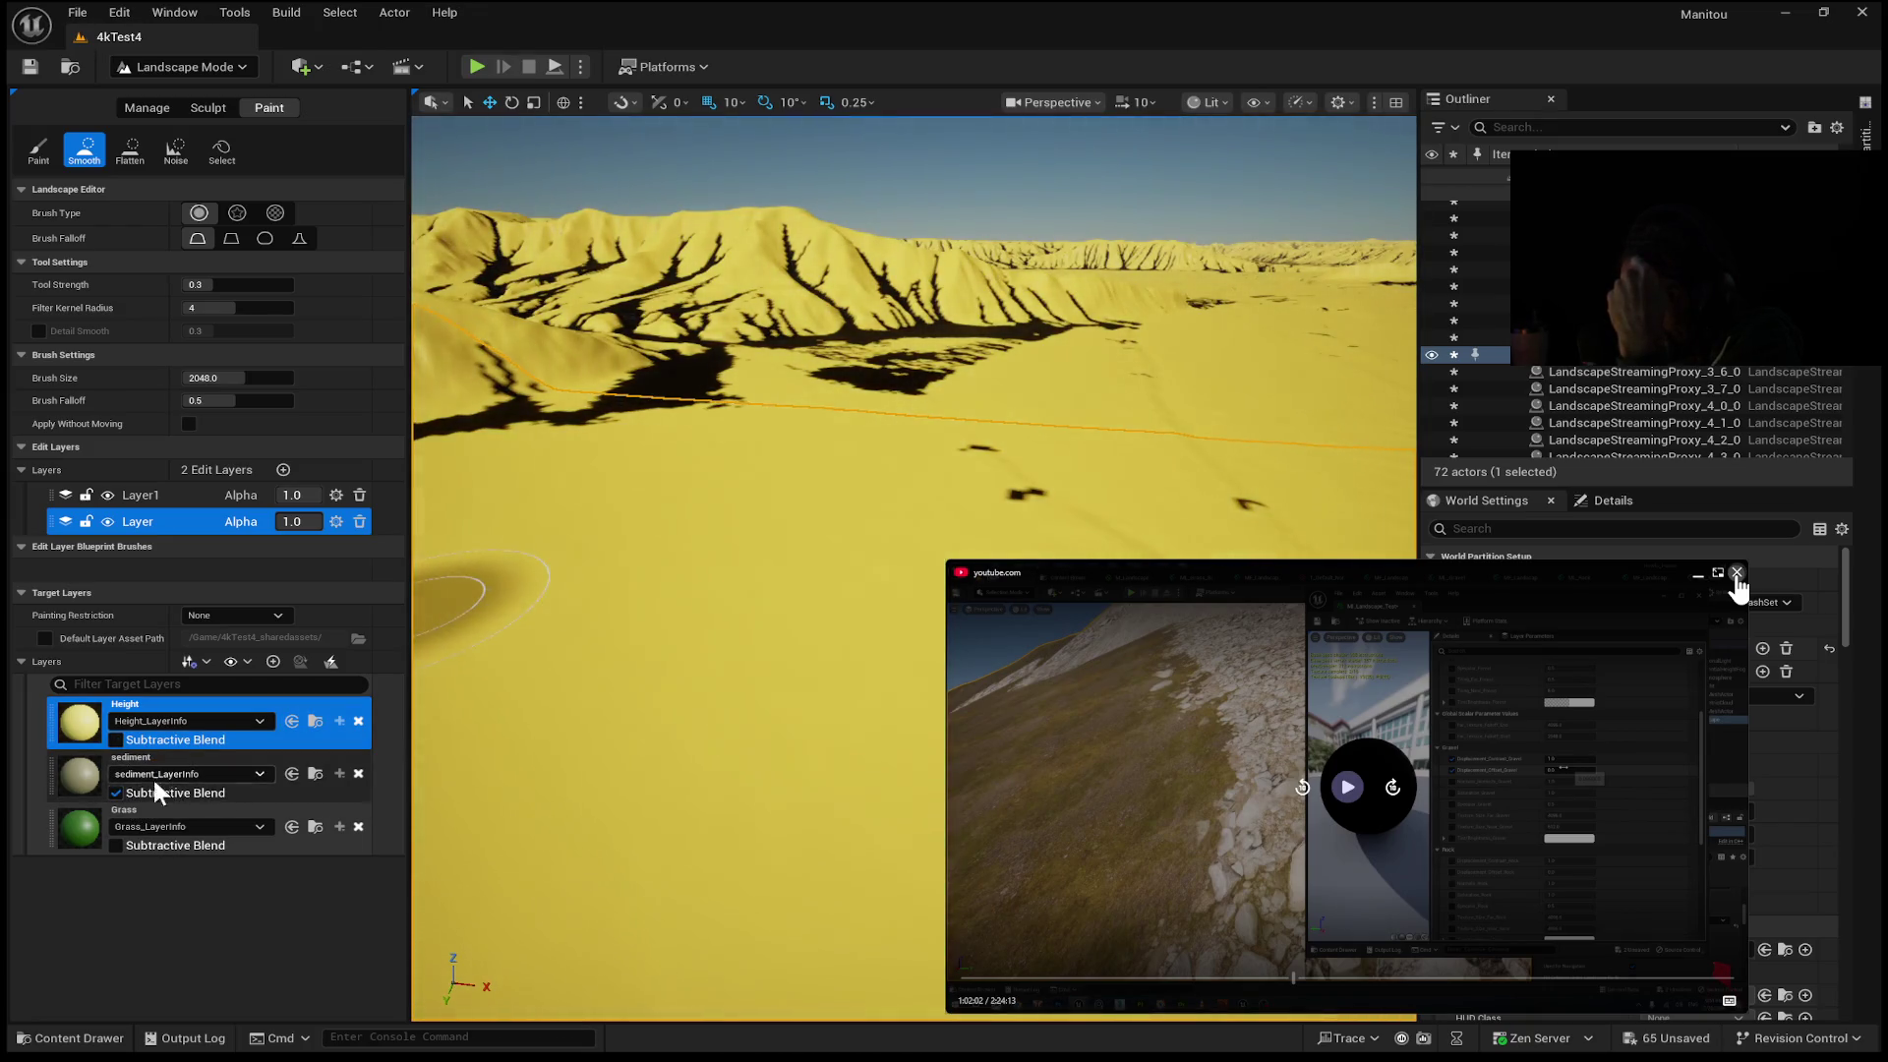
pyautogui.moveTo(52, 780); pyautogui.dragTo(65, 734)
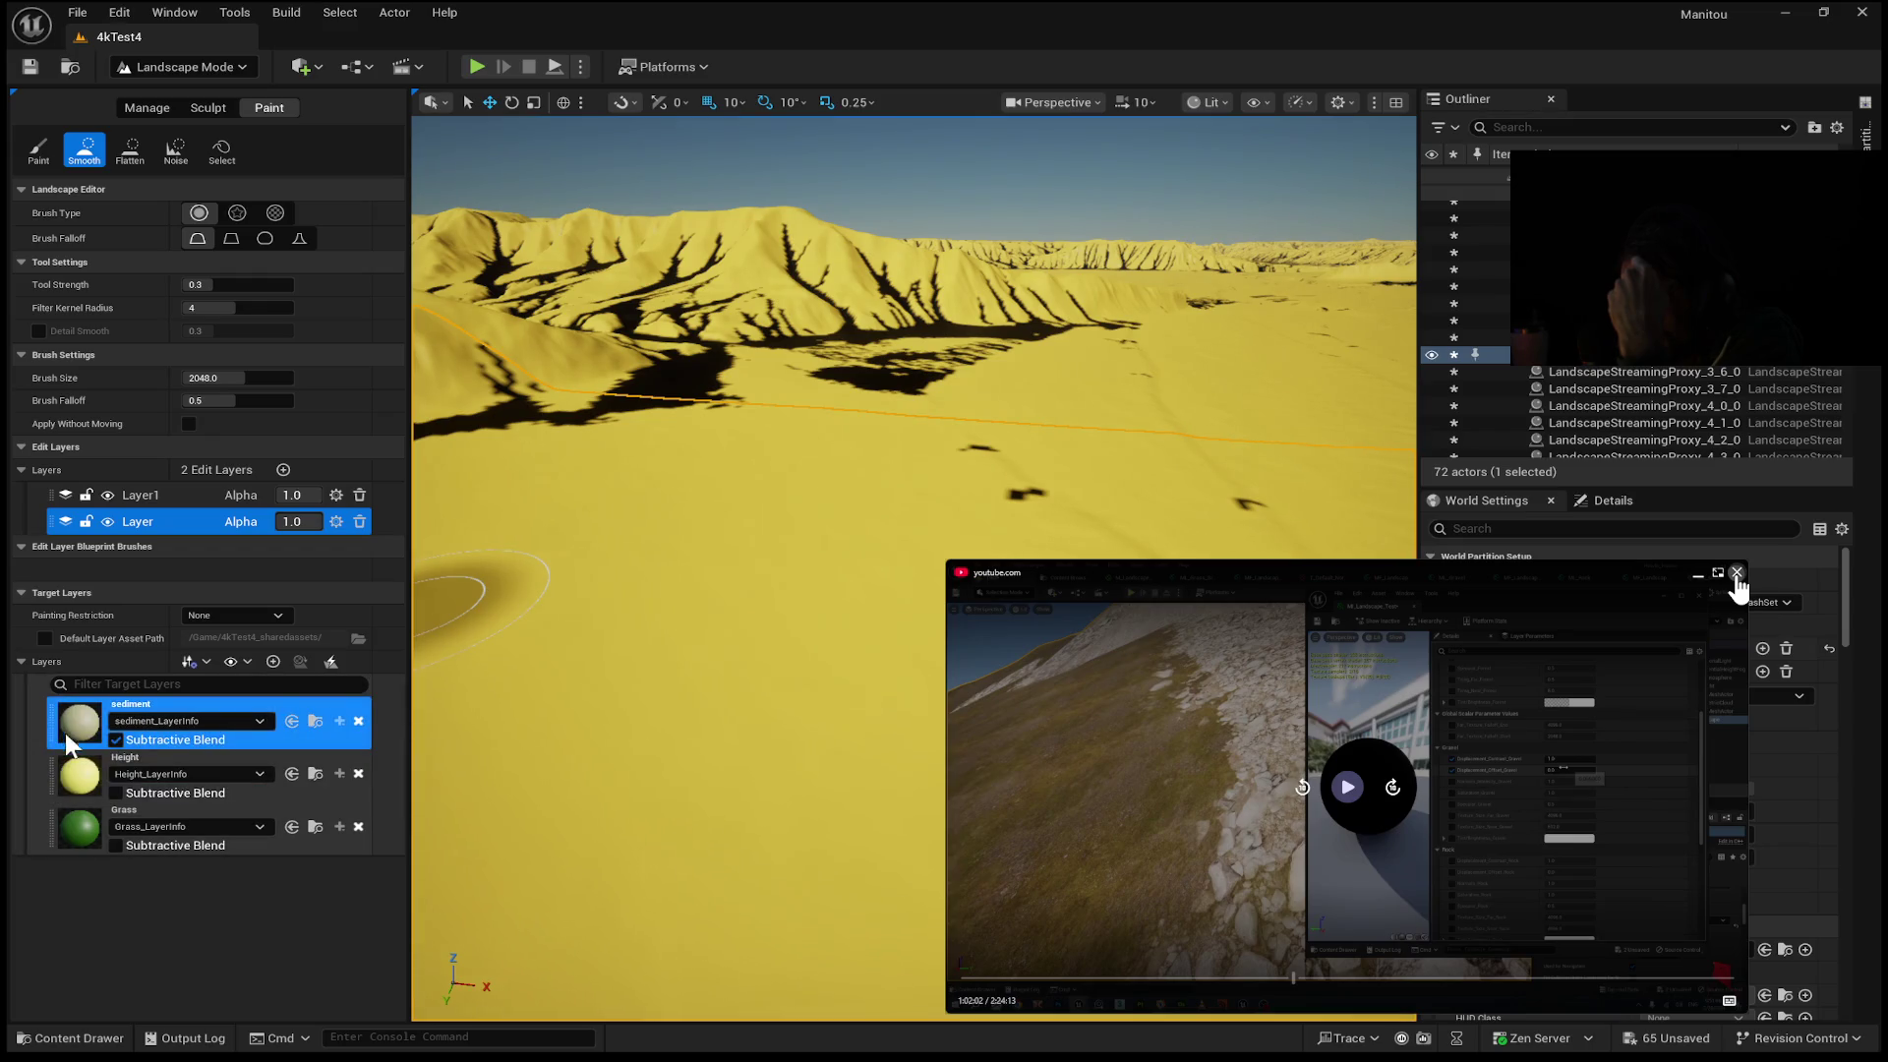
pyautogui.click(115, 739)
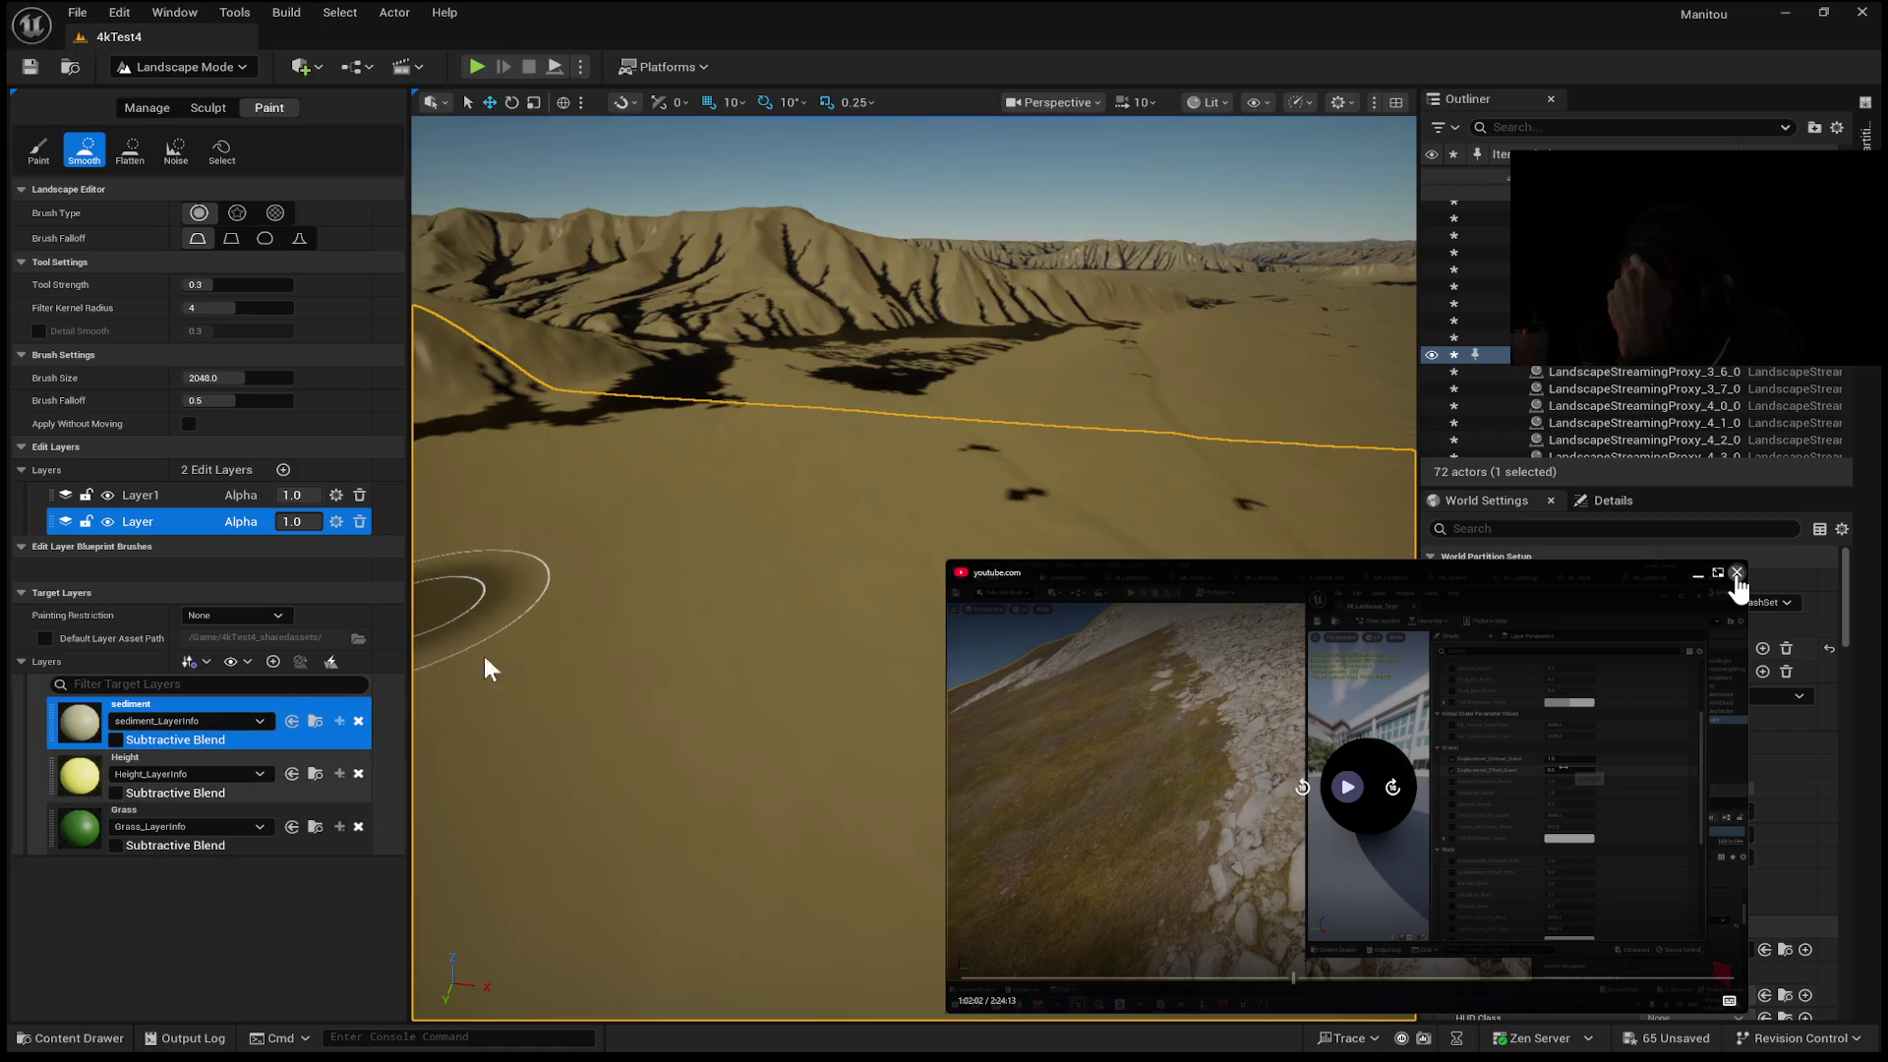
# Move the sediment layer below Grass and turn off Subtractive Blend on Grass.
pyautogui.press('w')
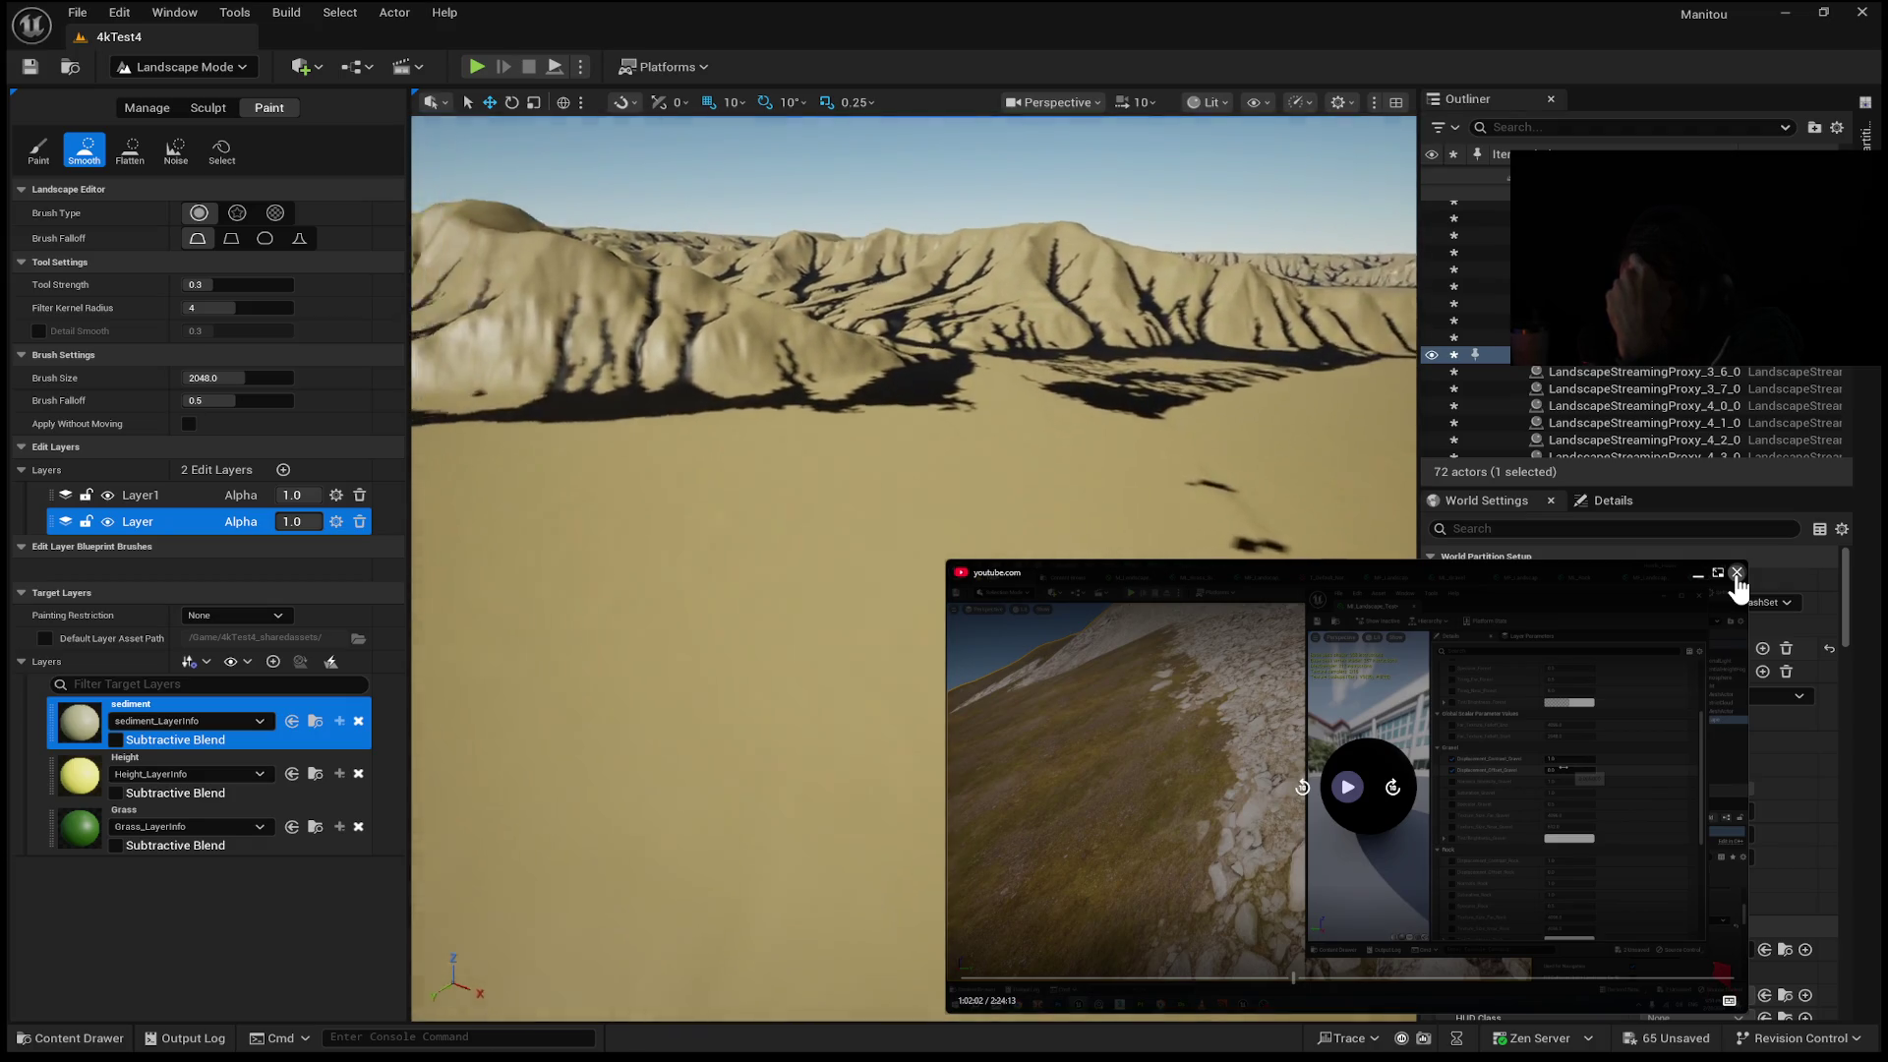
pyautogui.press('w')
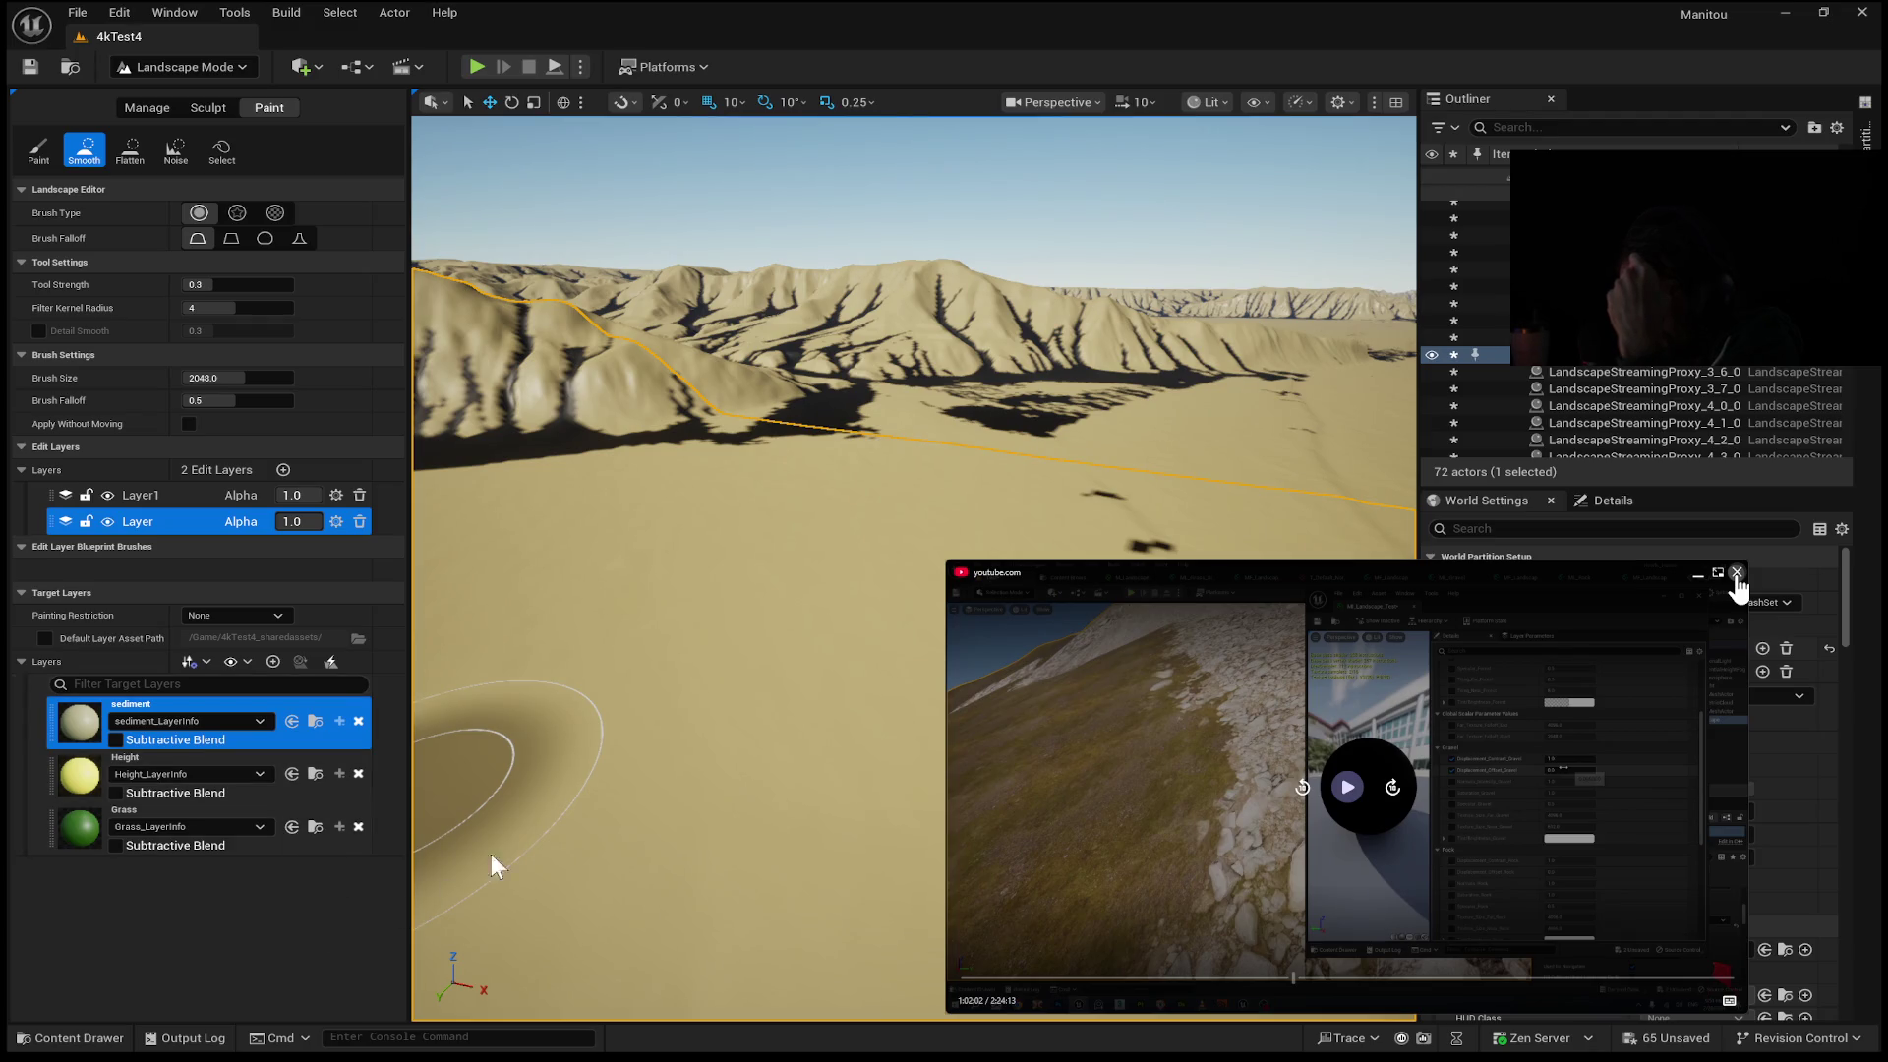
pyautogui.scroll(3, 582, 737)
pyautogui.scroll(-4, 582, 737)
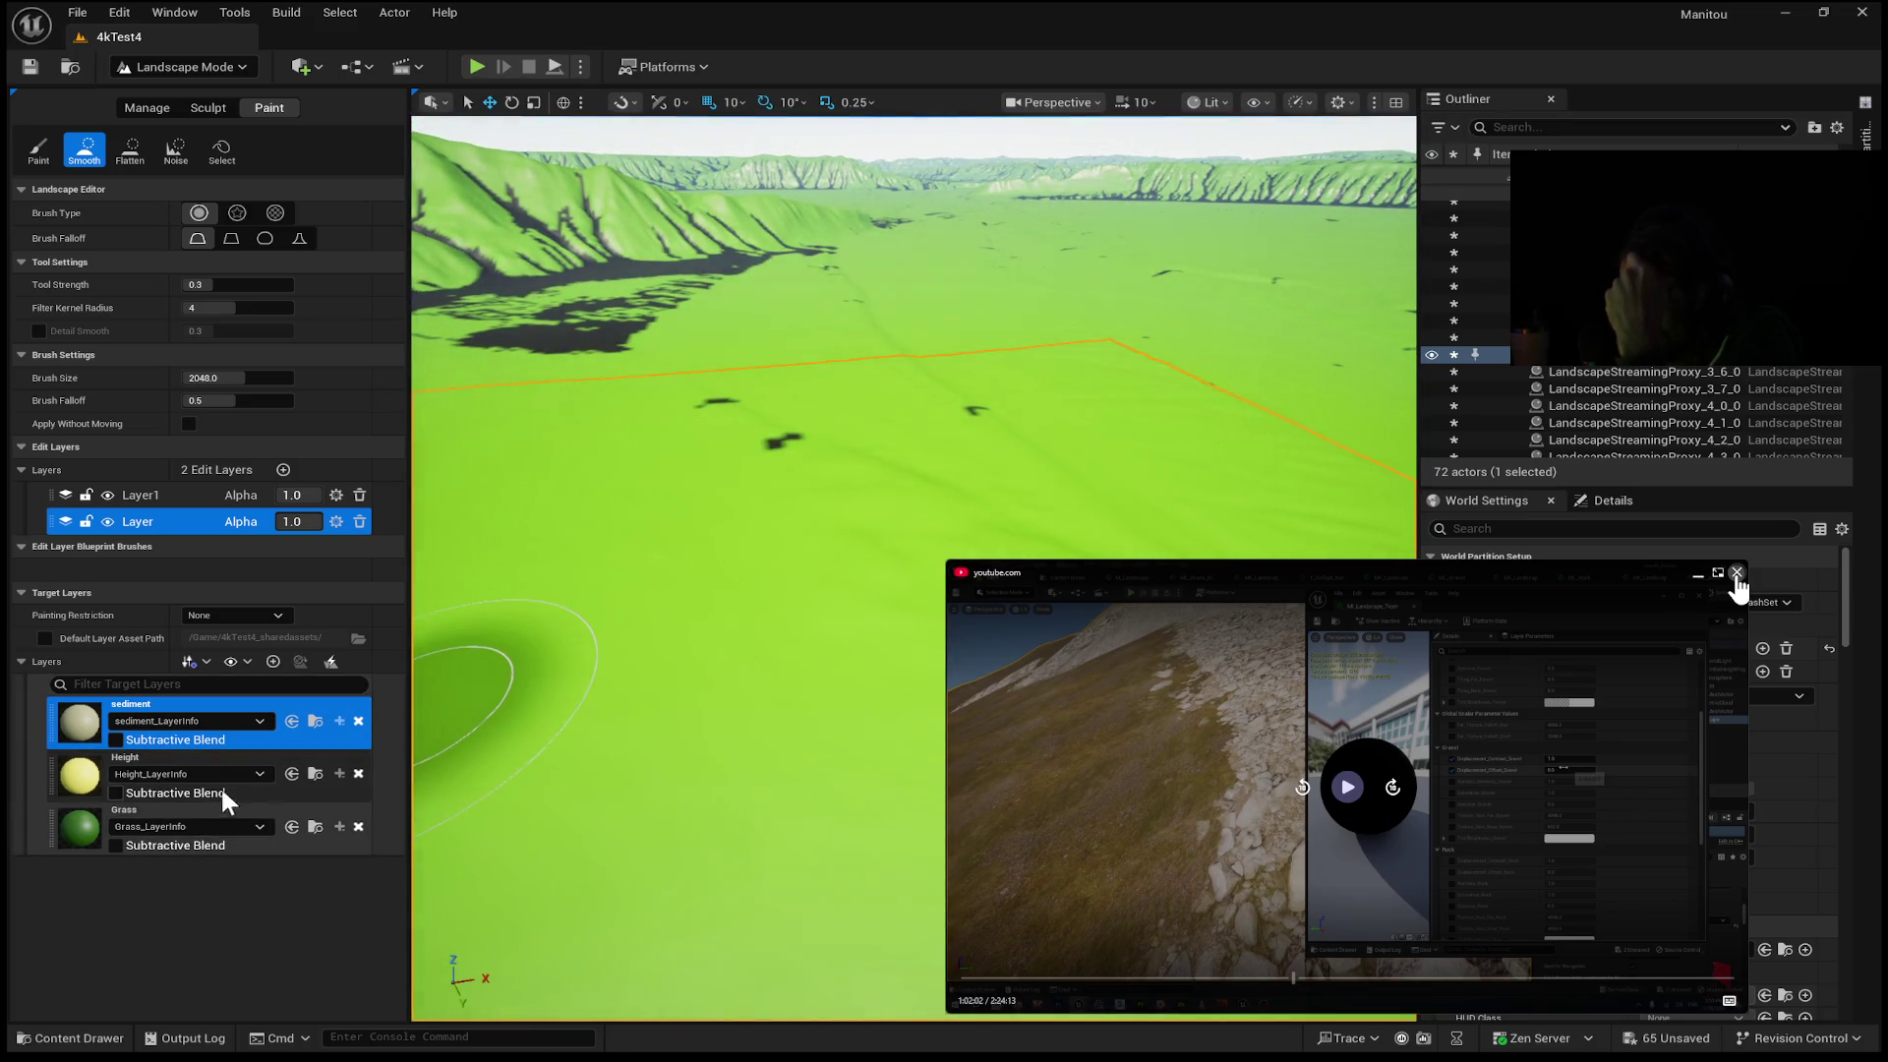
pyautogui.moveTo(51, 735); pyautogui.dragTo(77, 836)
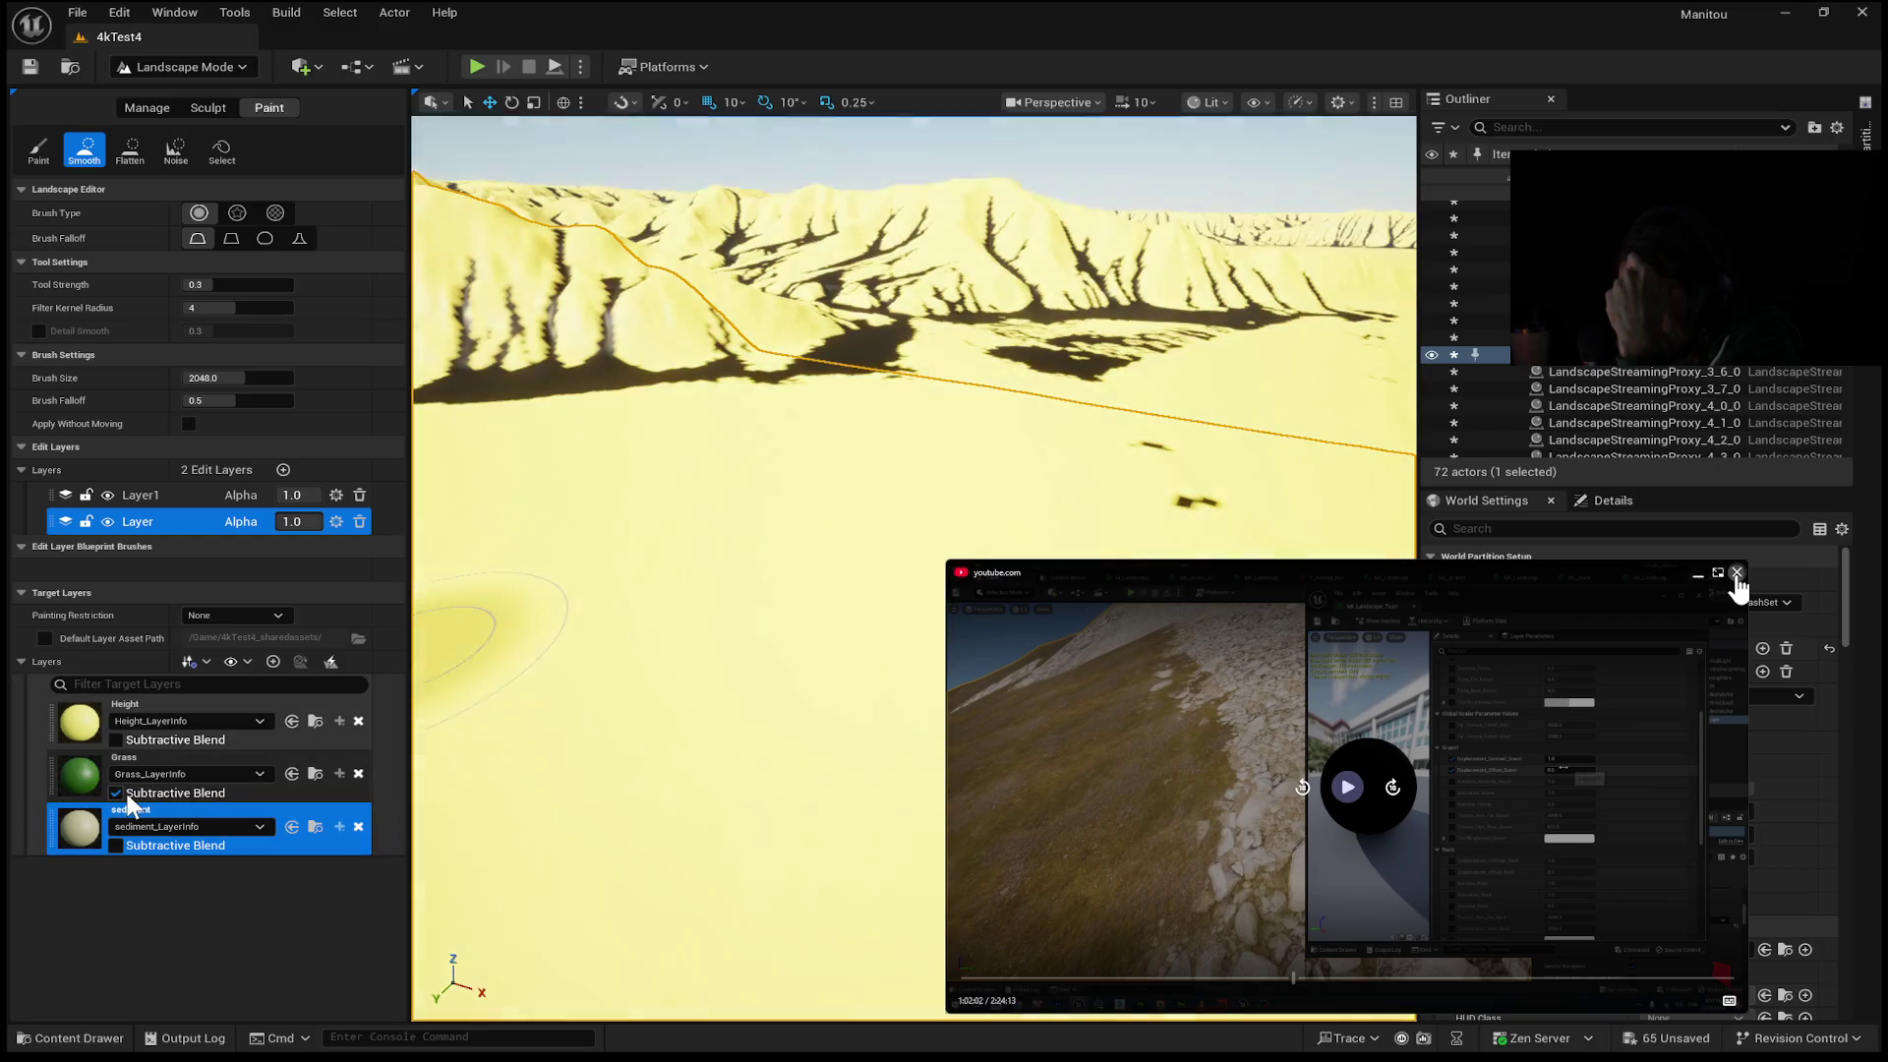
pyautogui.click(116, 792)
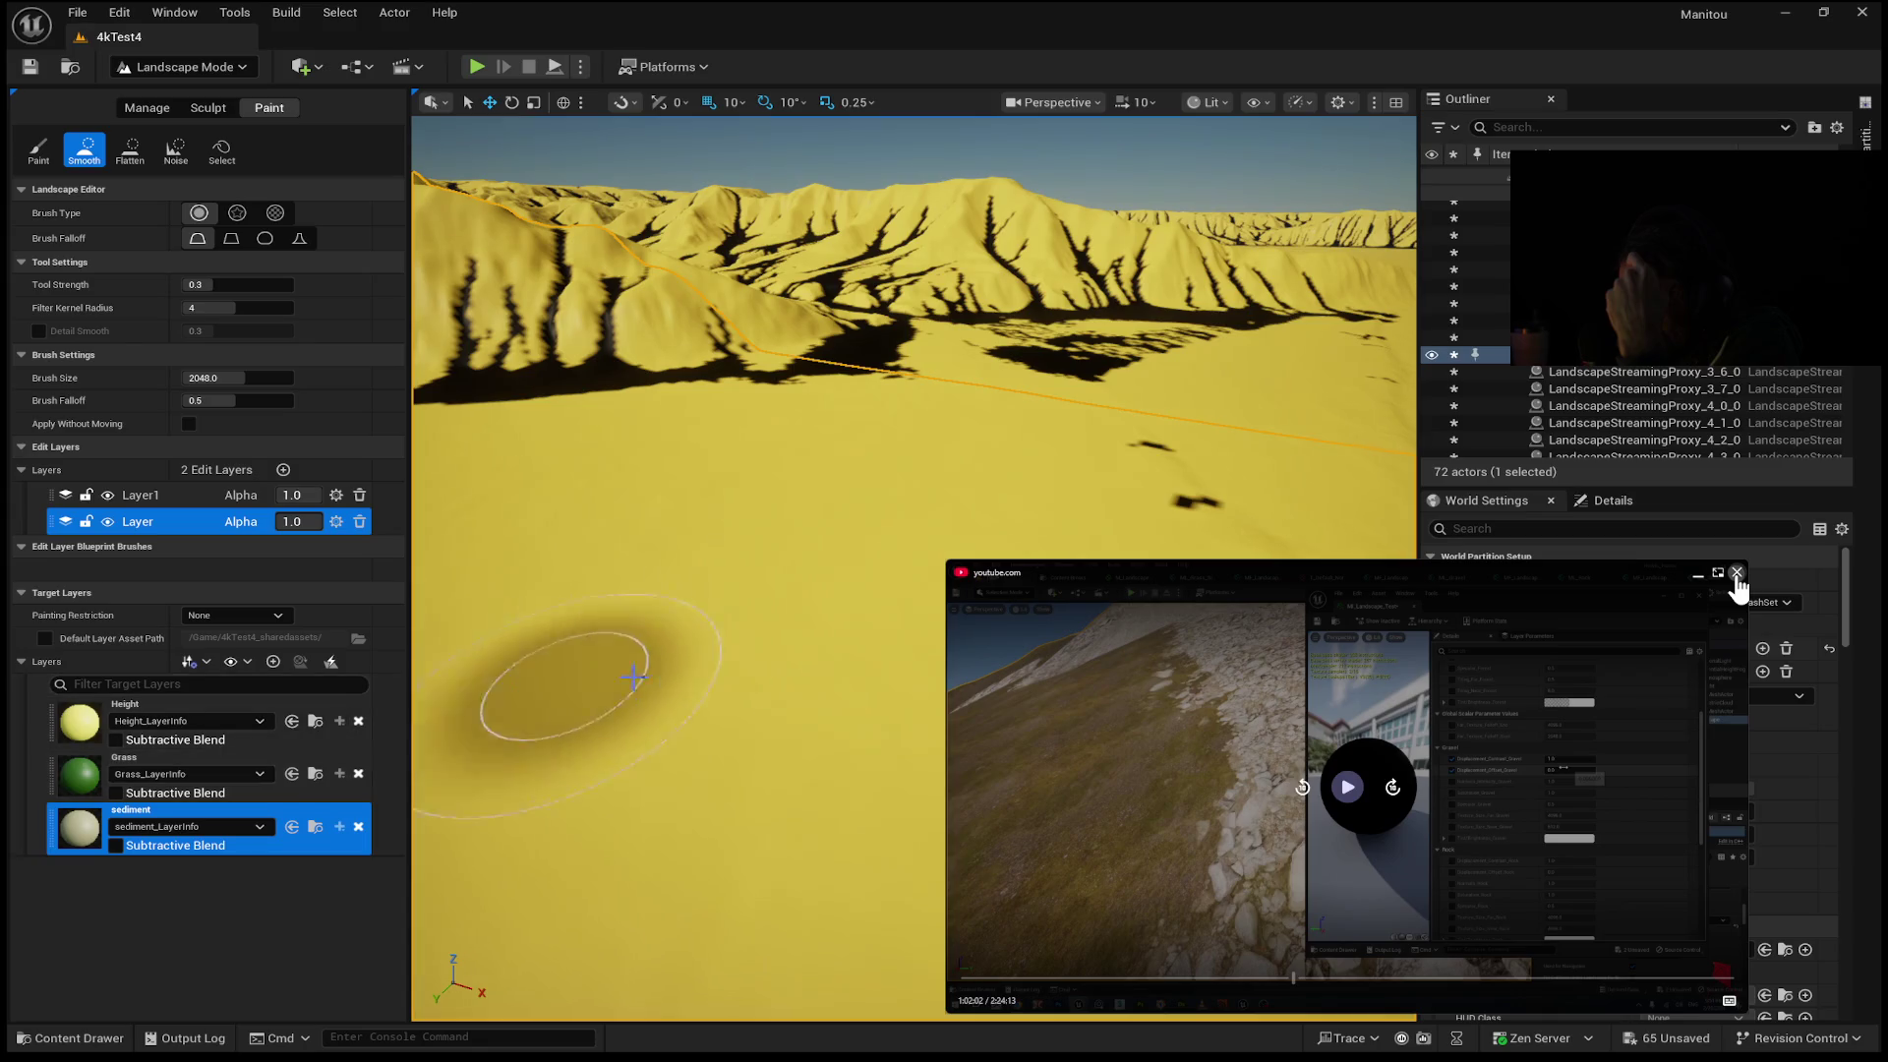
pyautogui.scroll(3, 624, 677)
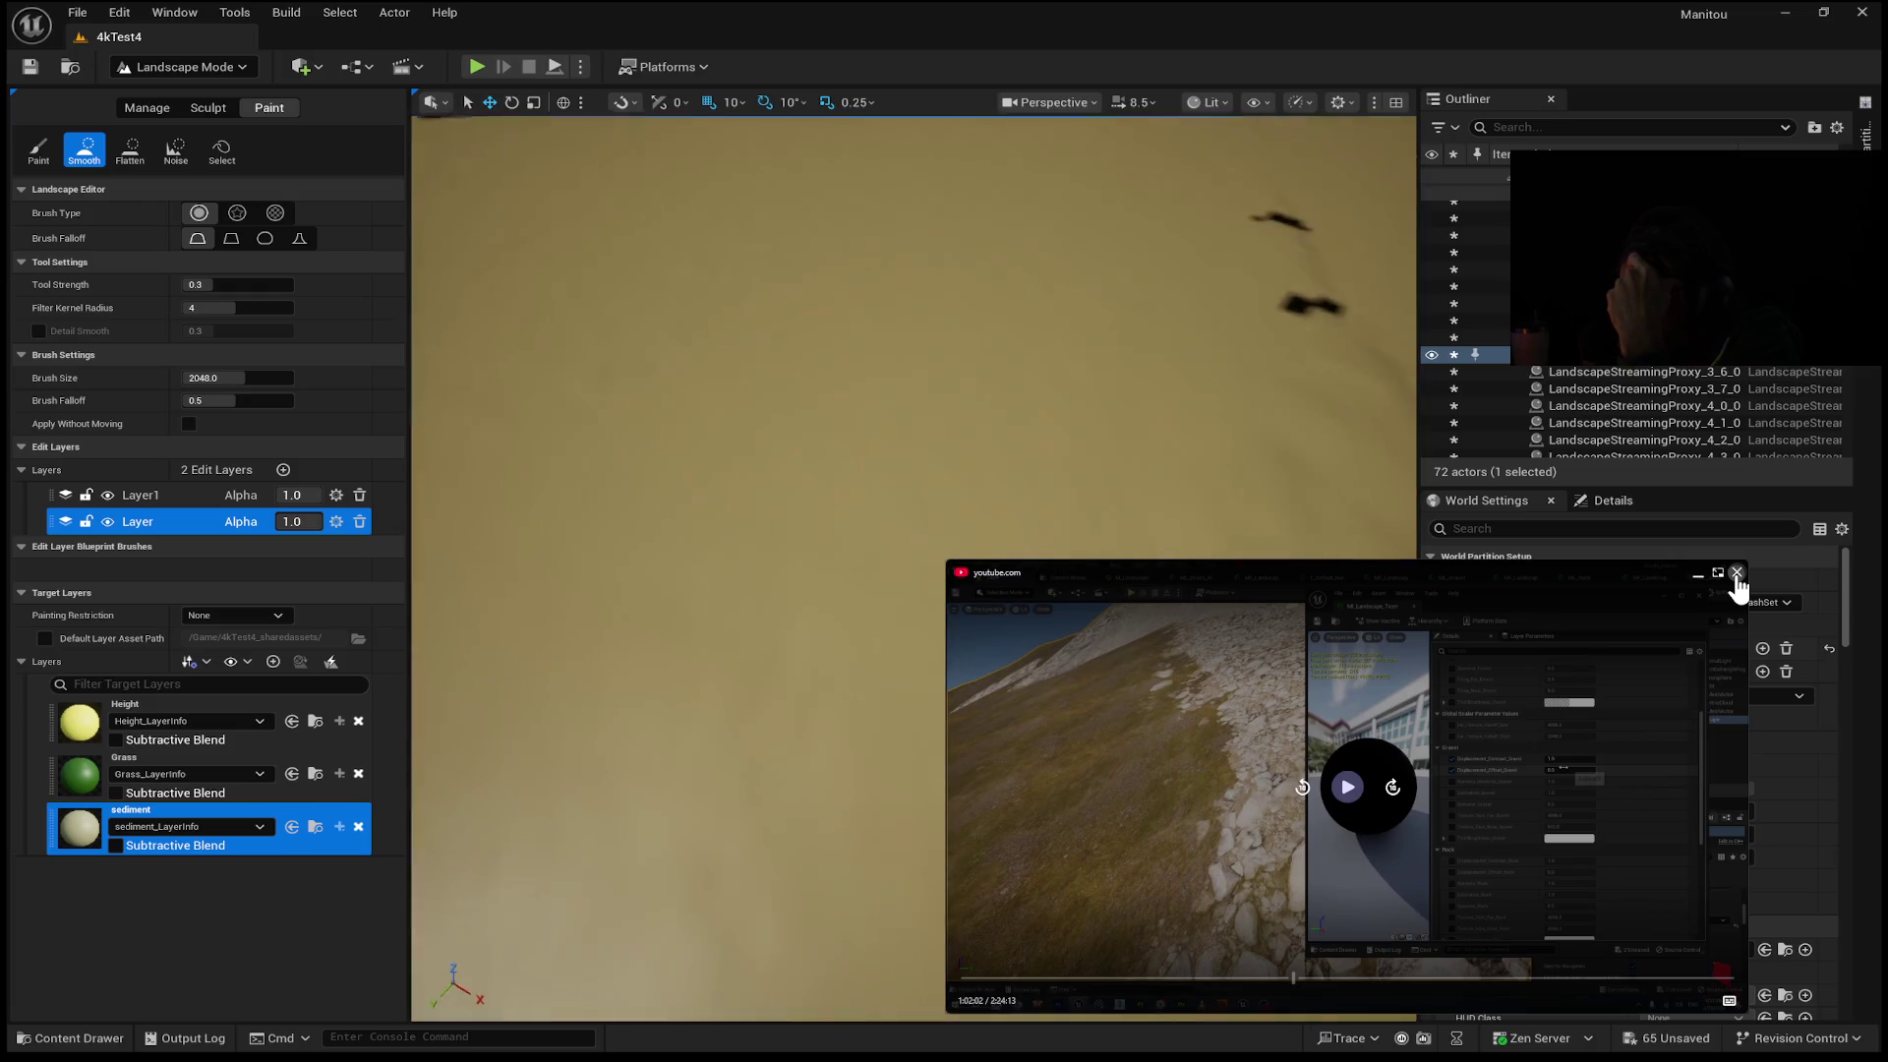
# Pull the camera up over the whole tiled landscape, then select the Layer edit layer.
pyautogui.moveTo(1319, 535); pyautogui.dragTo(1319, 535)
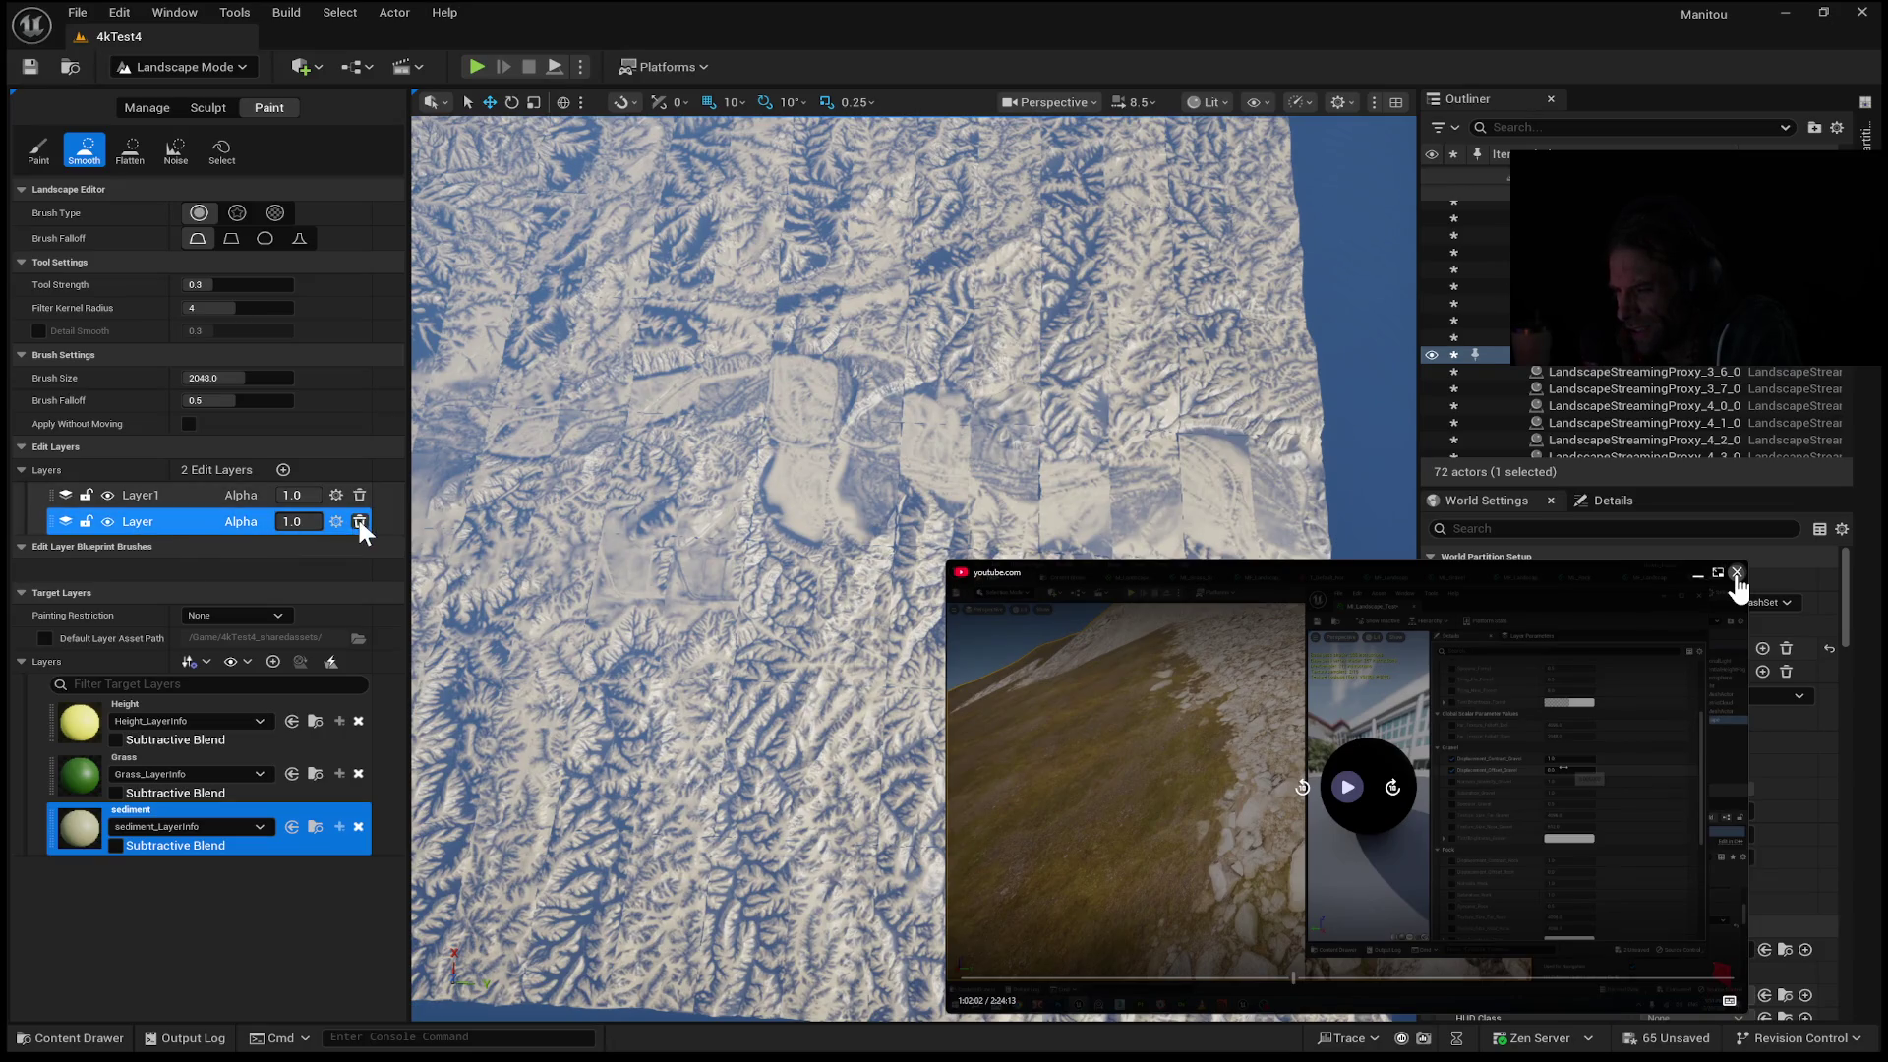
pyautogui.click(358, 522)
# Cancel deleting the Layer edit layer and delete Layer1 instead.
pyautogui.click(848, 712)
pyautogui.click(354, 497)
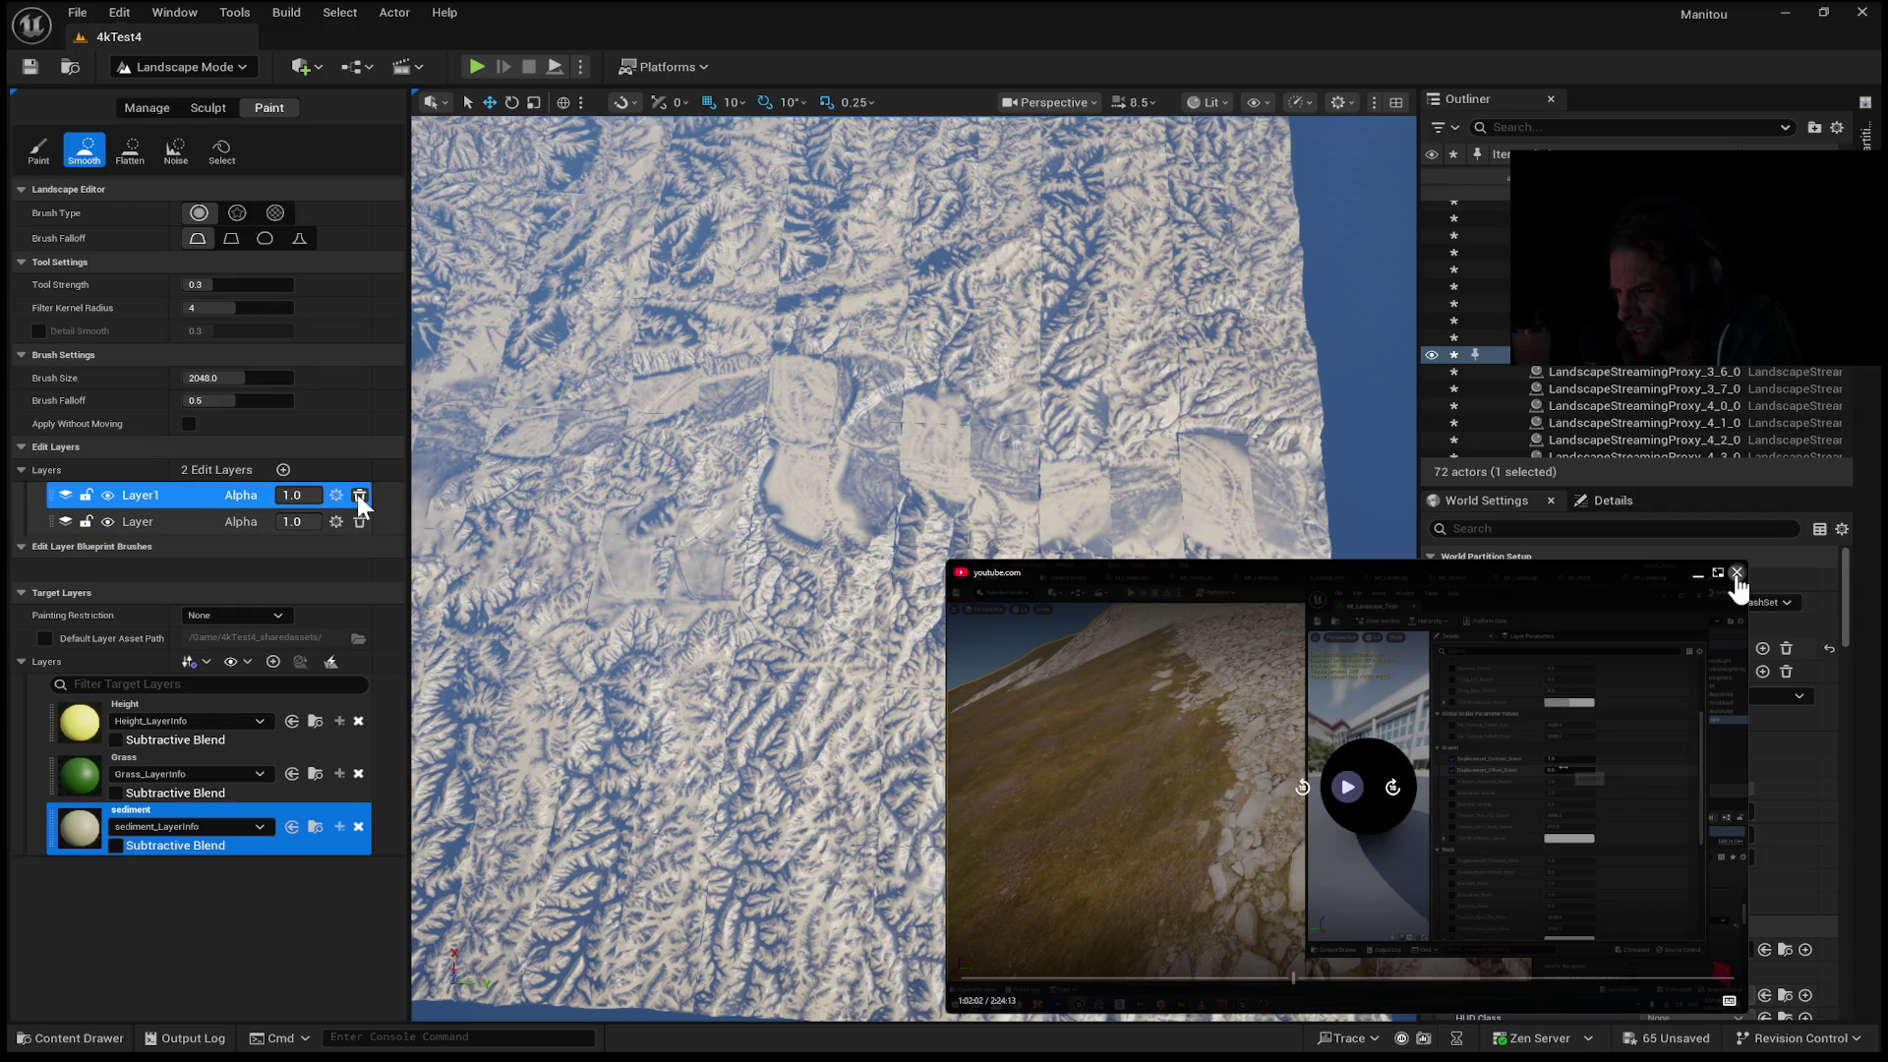
pyautogui.click(777, 712)
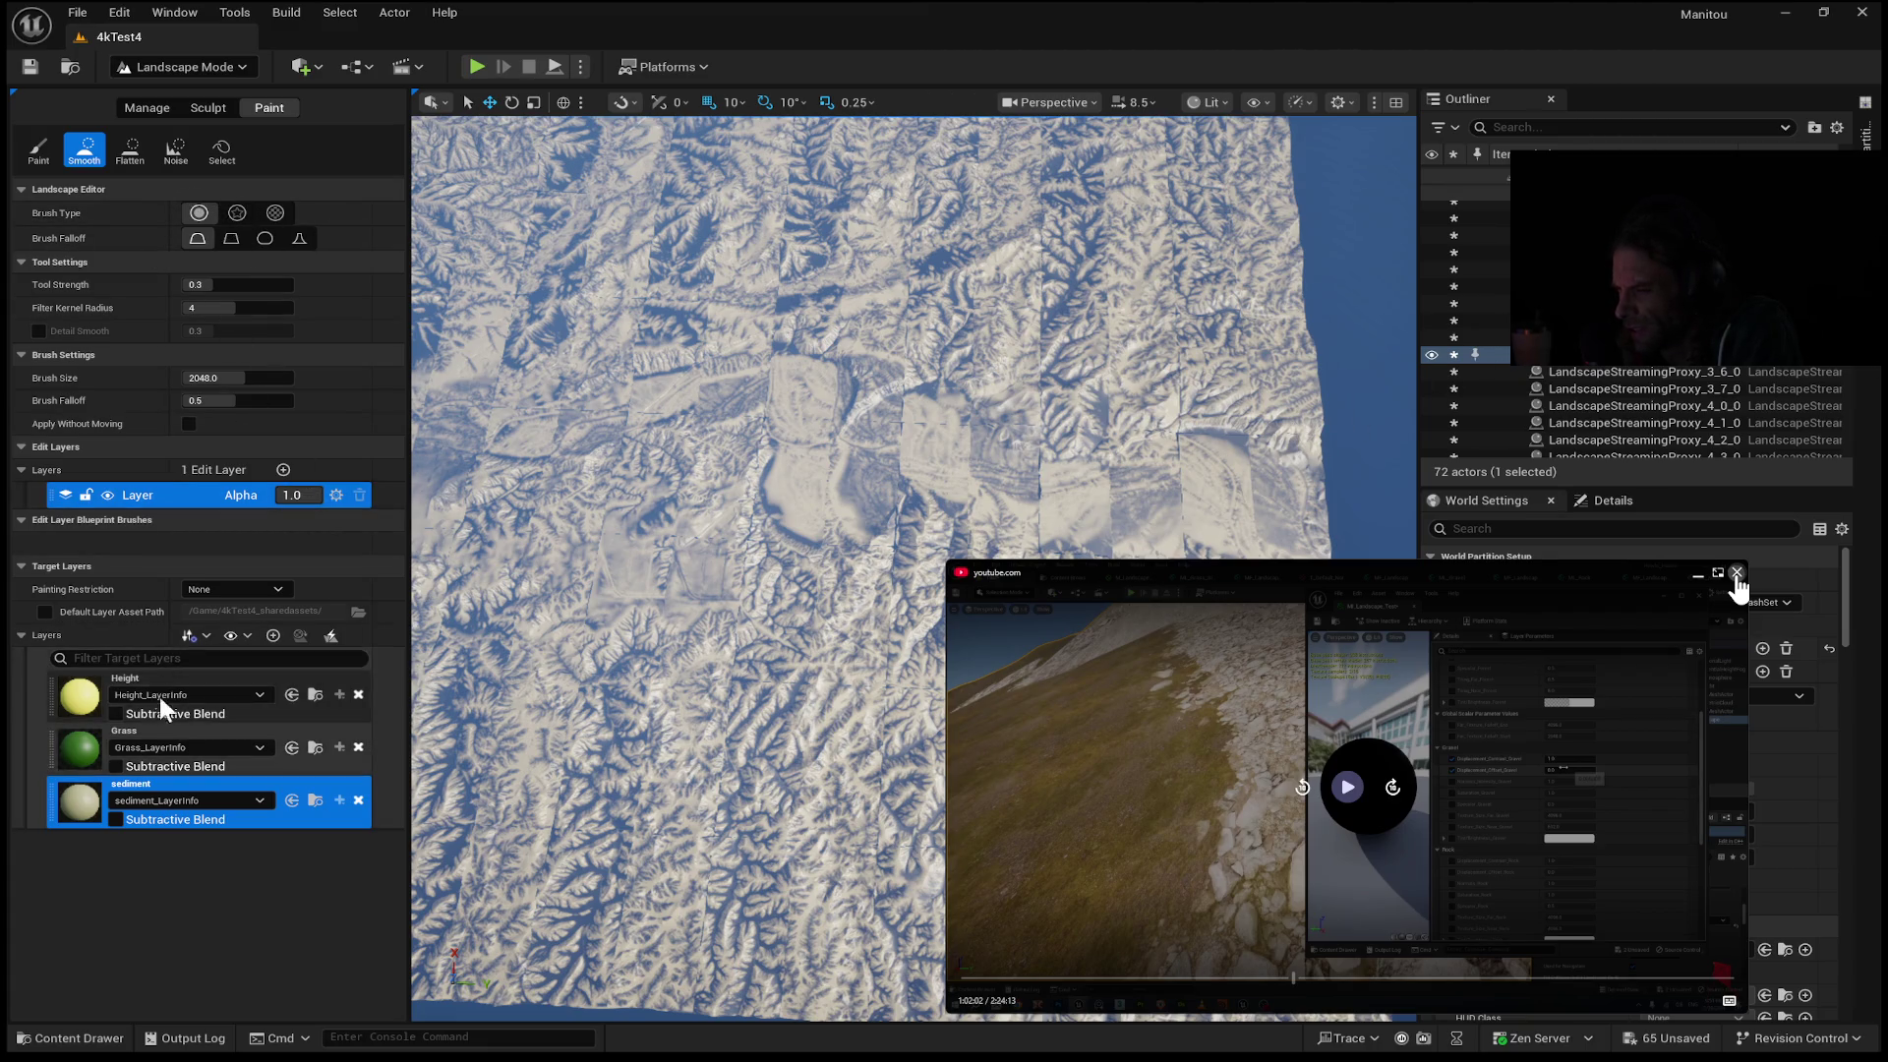
# Turn Subtractive Blend on for sediment, Grass and Height to compare, then switch all three off.
pyautogui.click(116, 820)
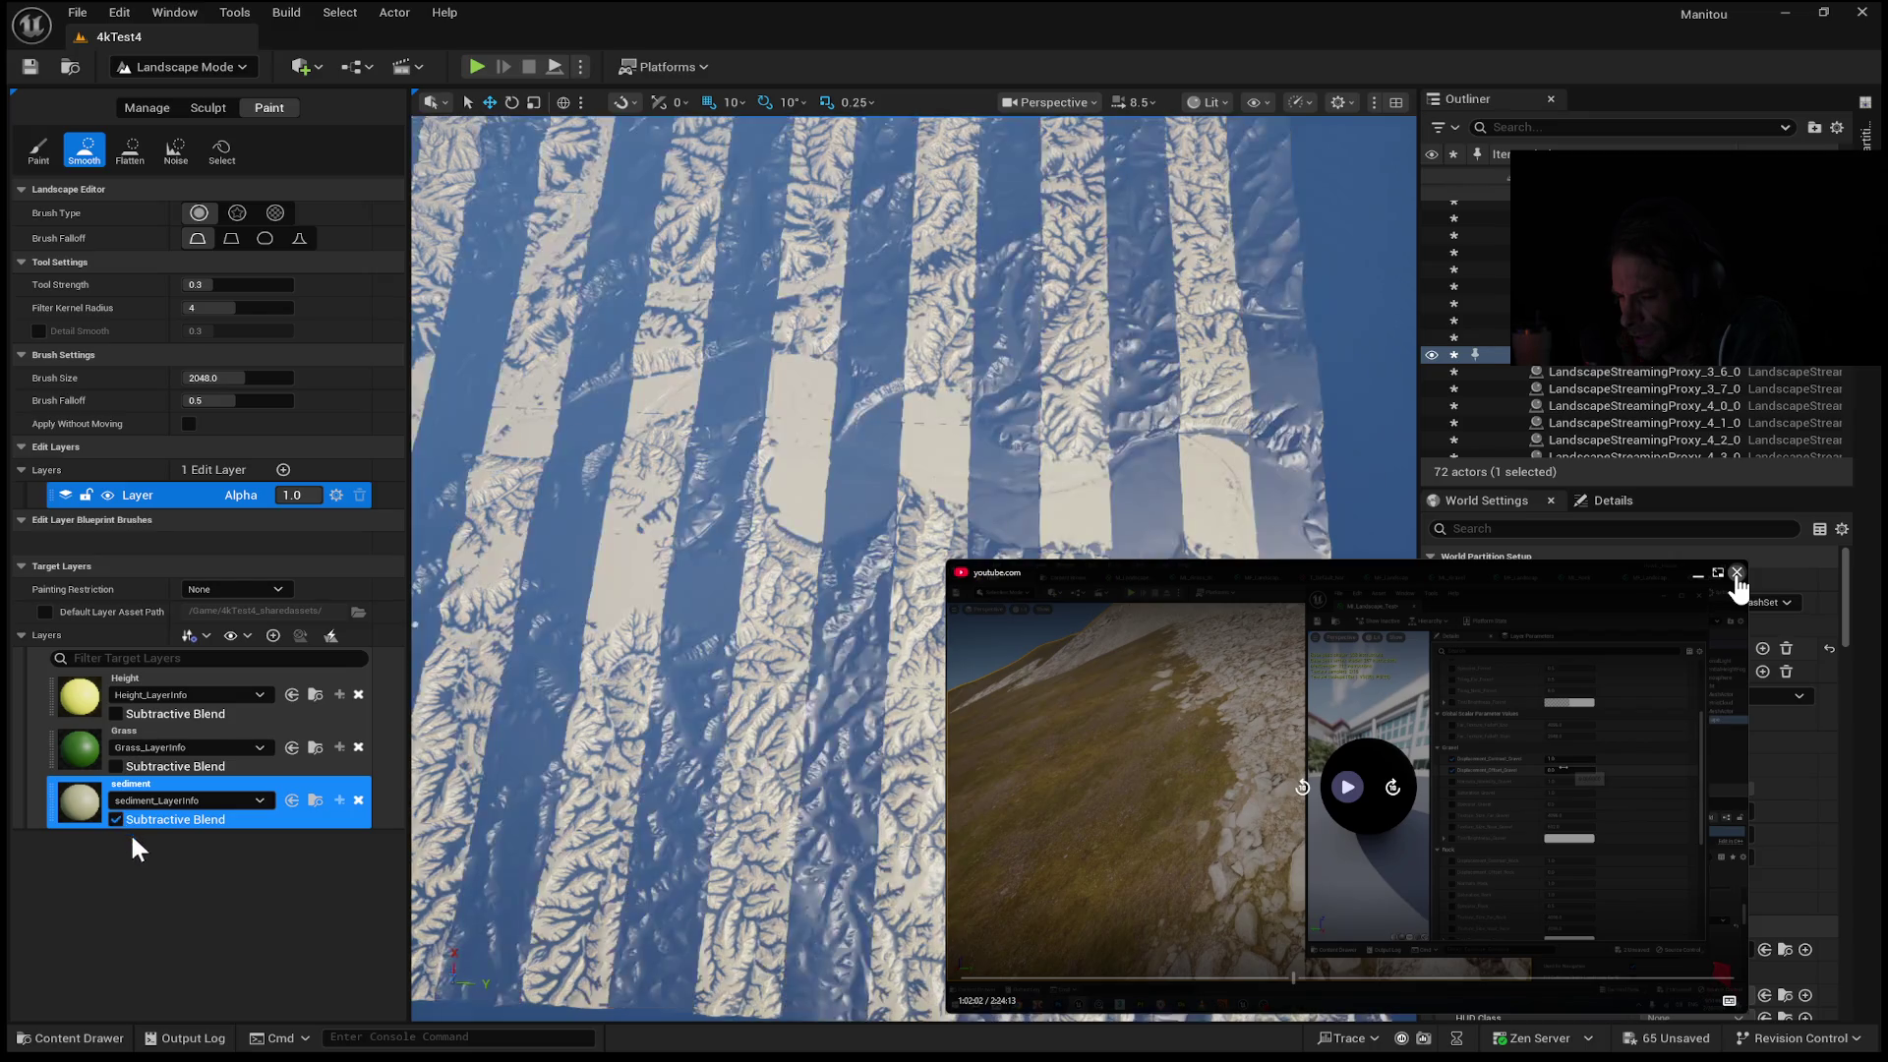
pyautogui.click(116, 767)
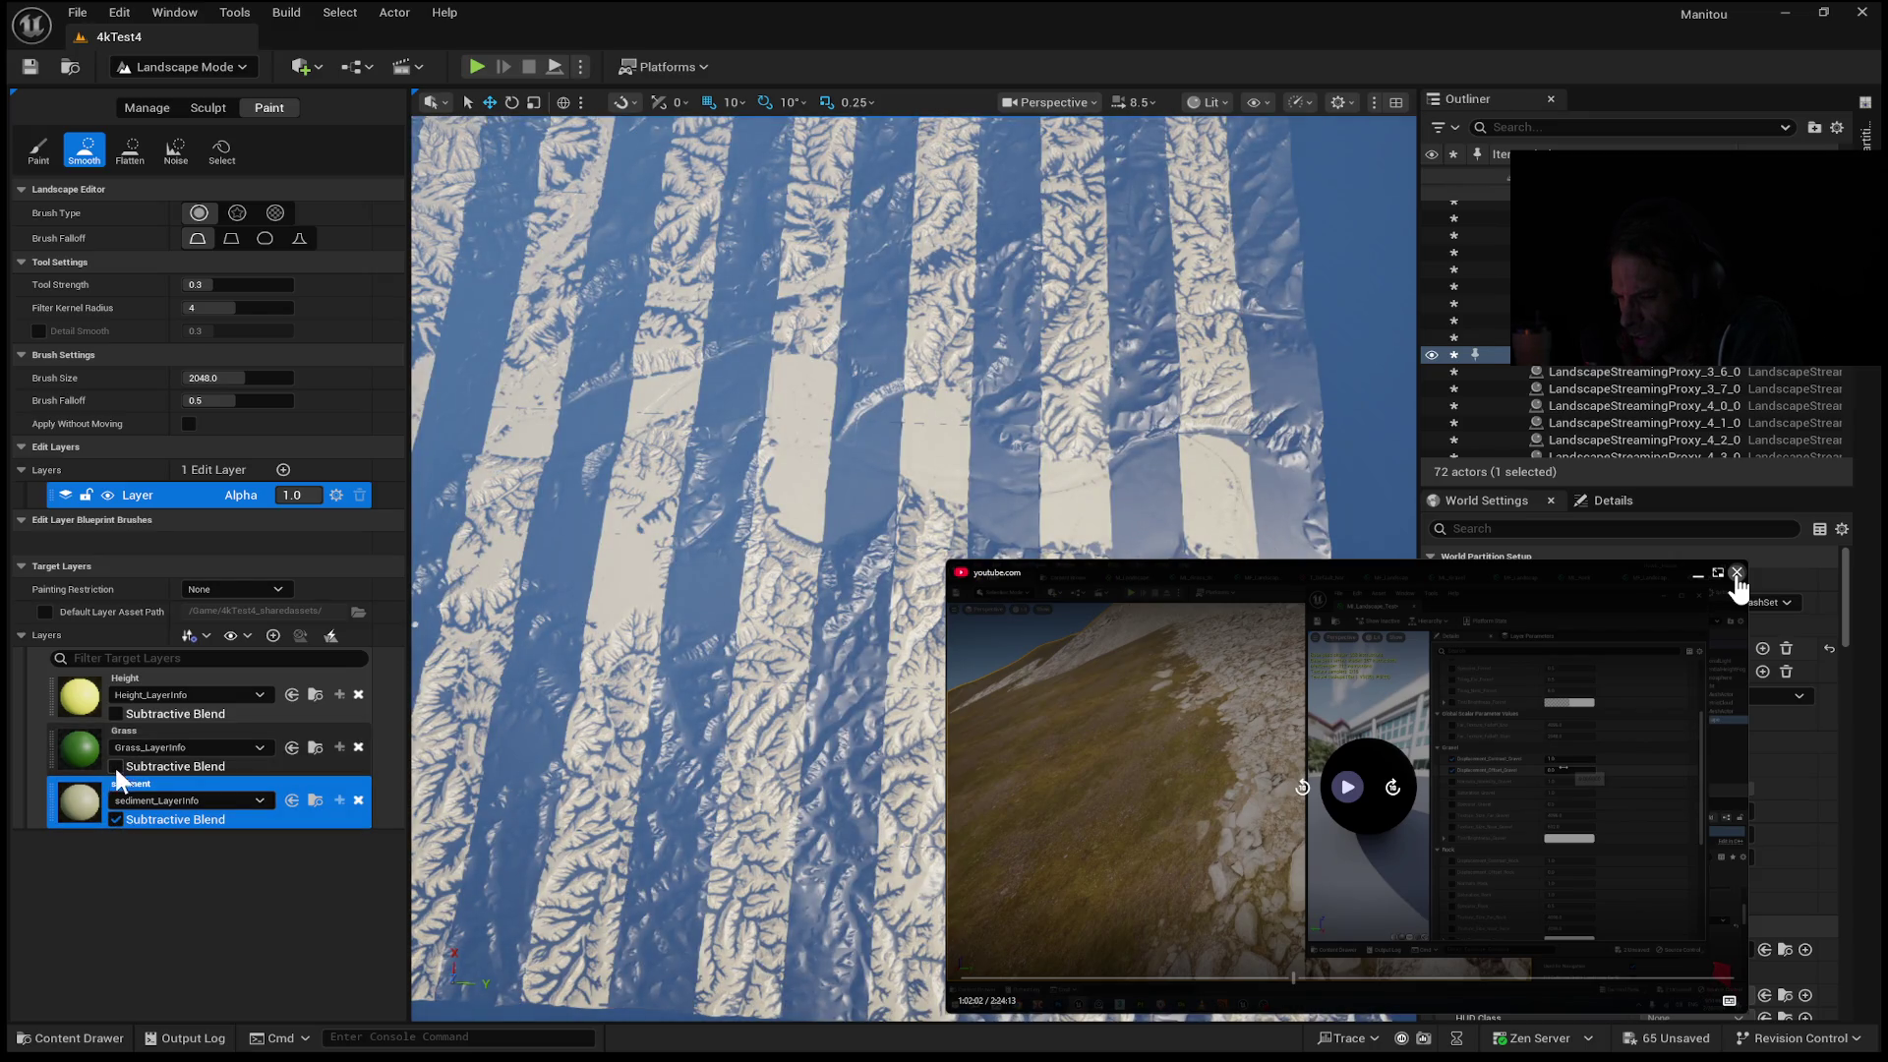
pyautogui.click(118, 713)
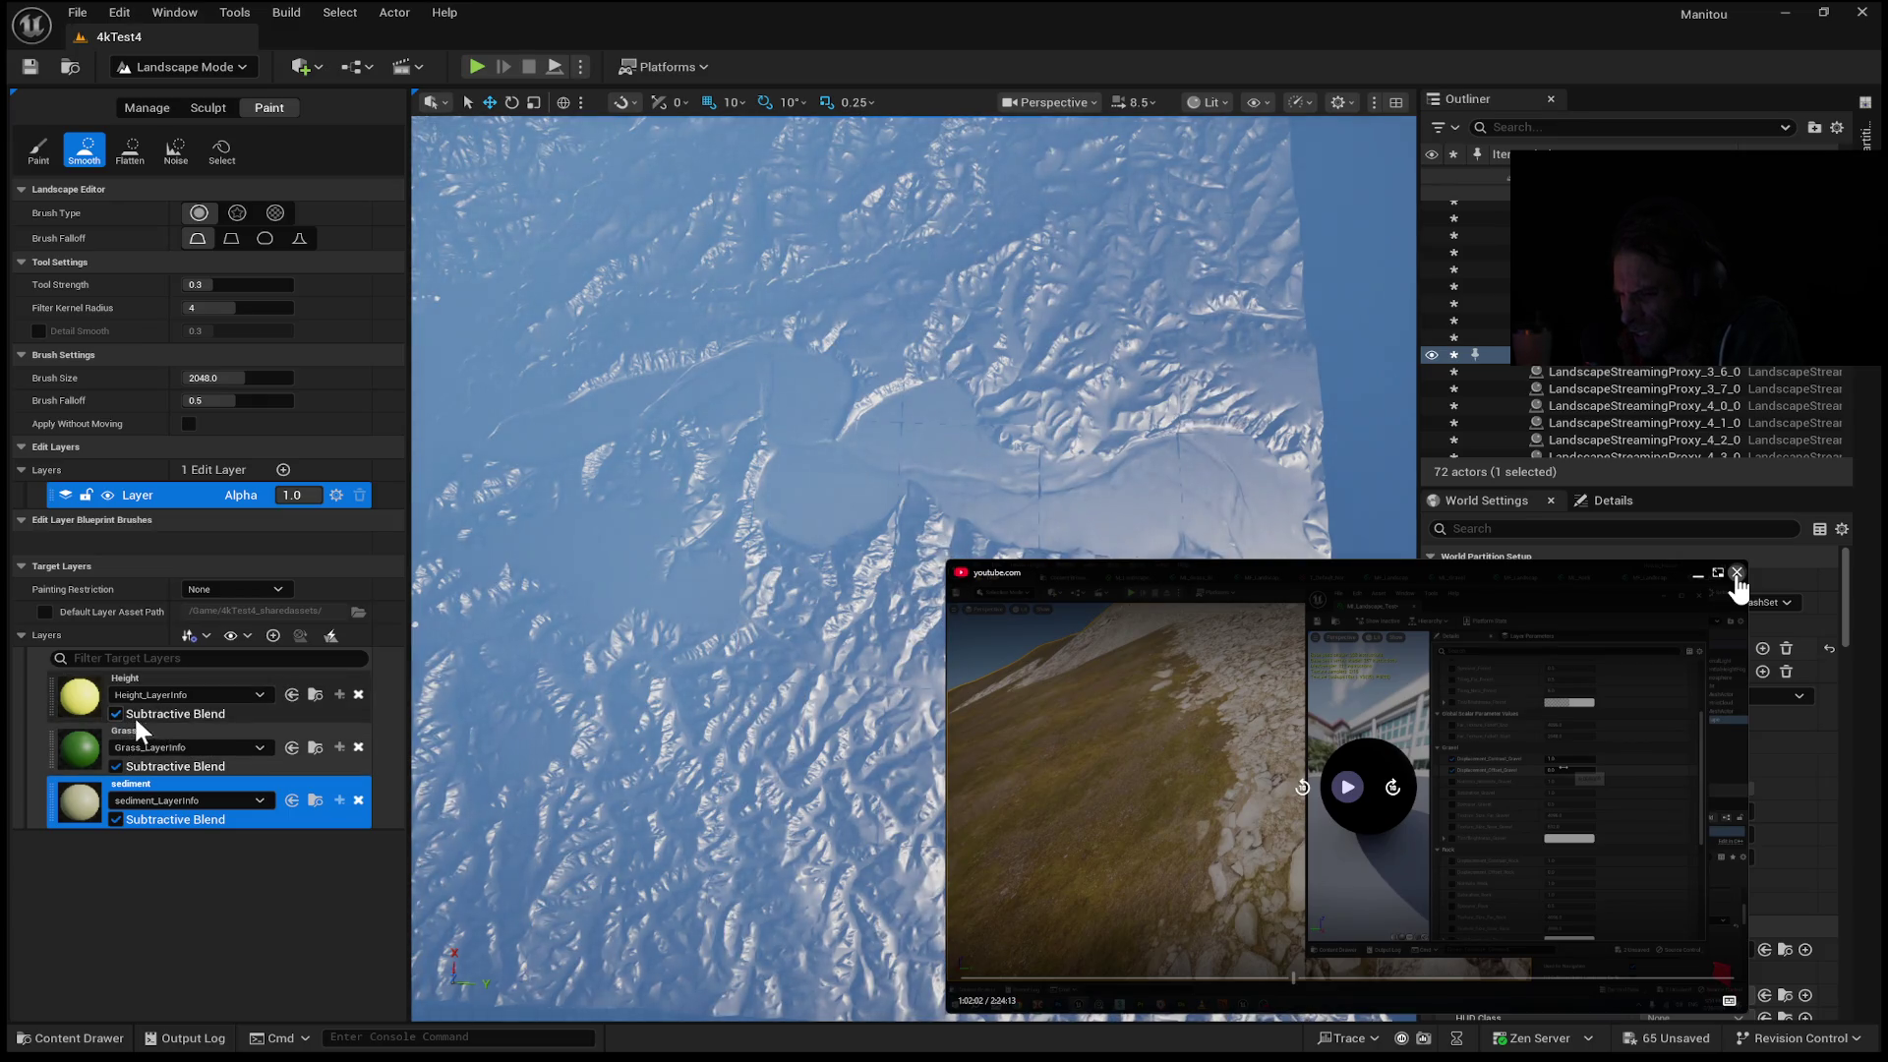
pyautogui.click(117, 711)
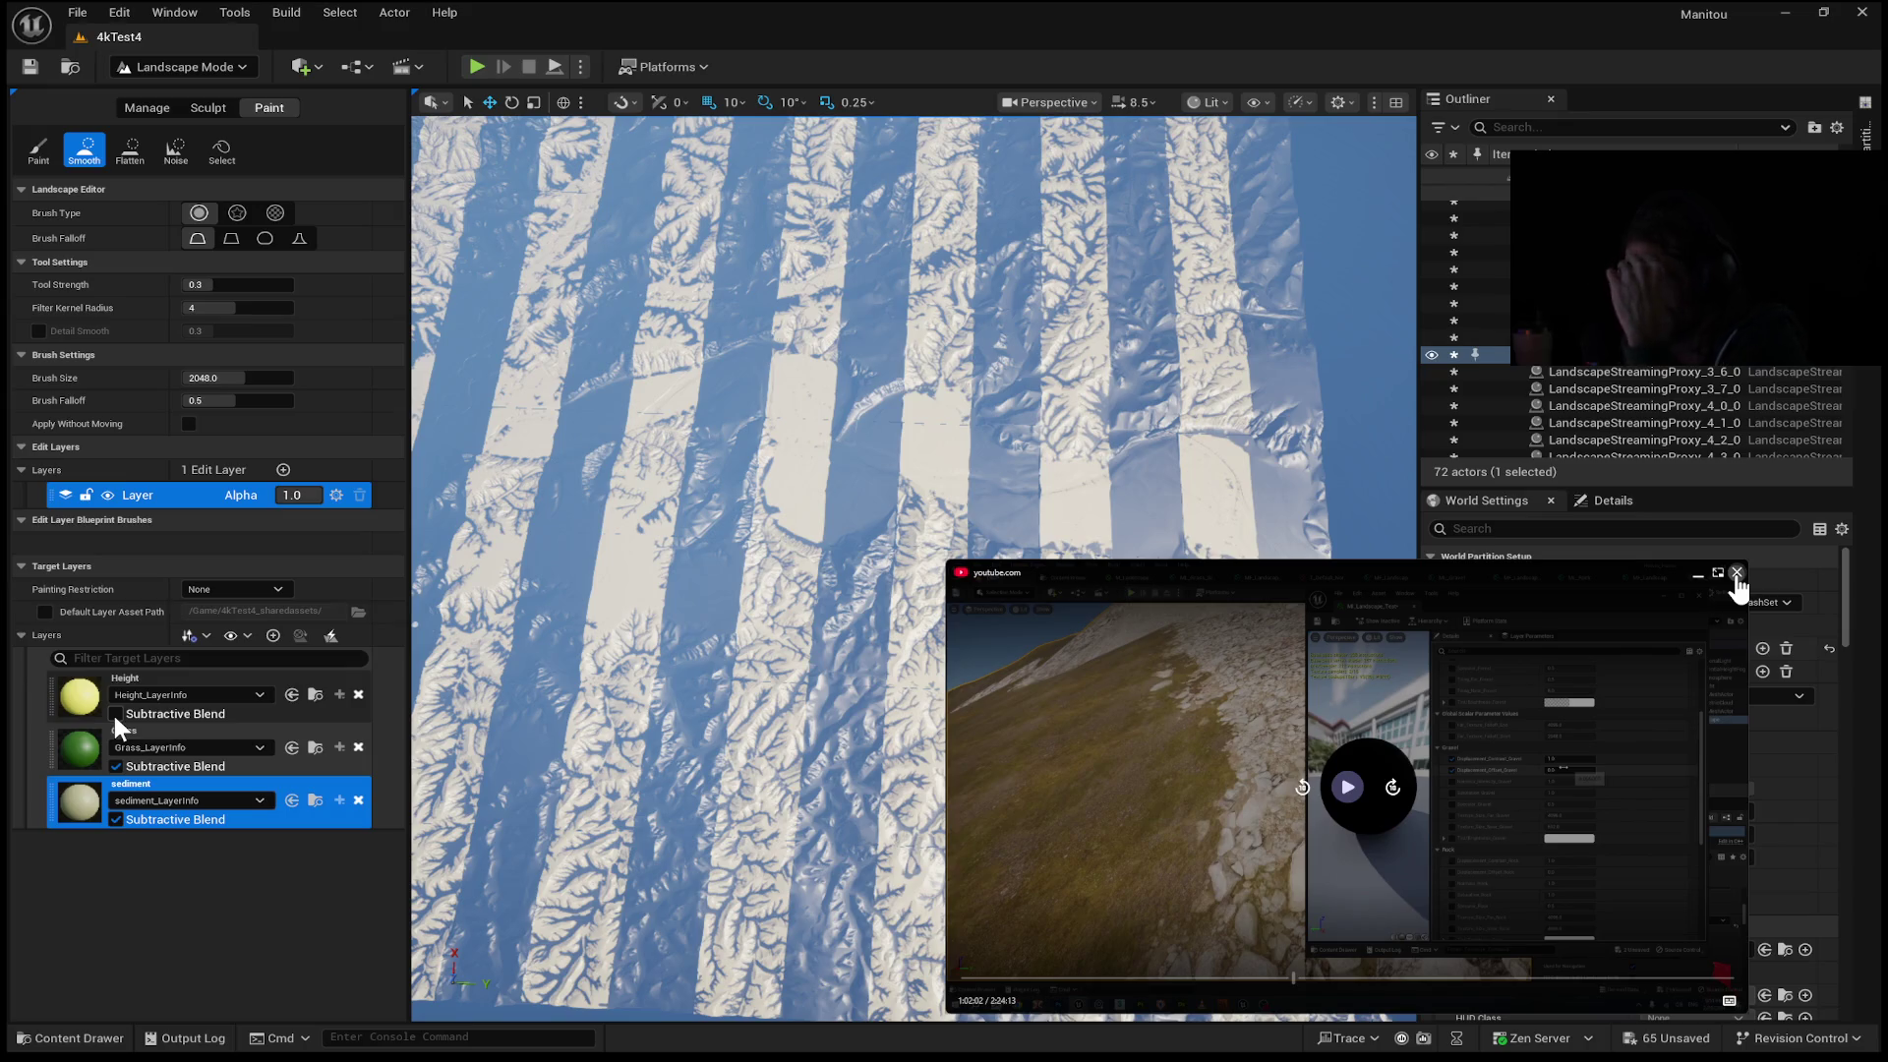
pyautogui.click(116, 714)
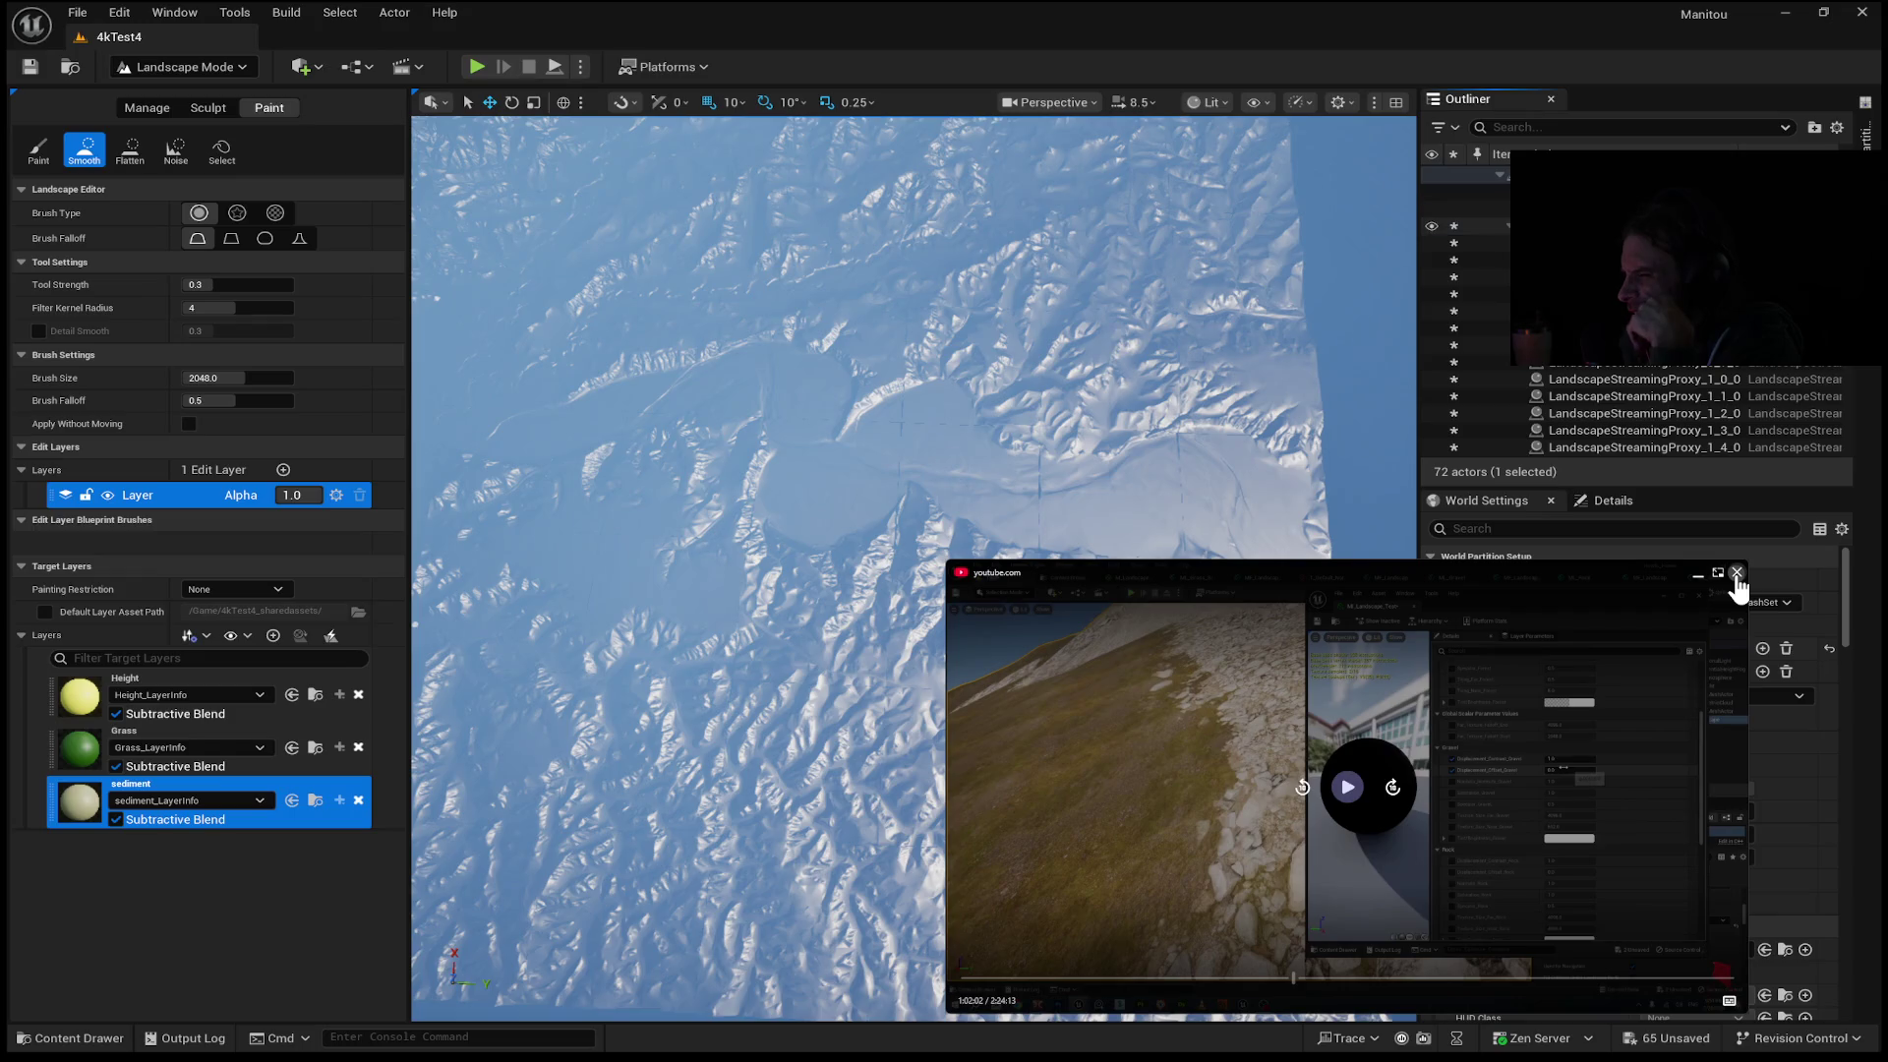
pyautogui.click(116, 713)
pyautogui.click(116, 767)
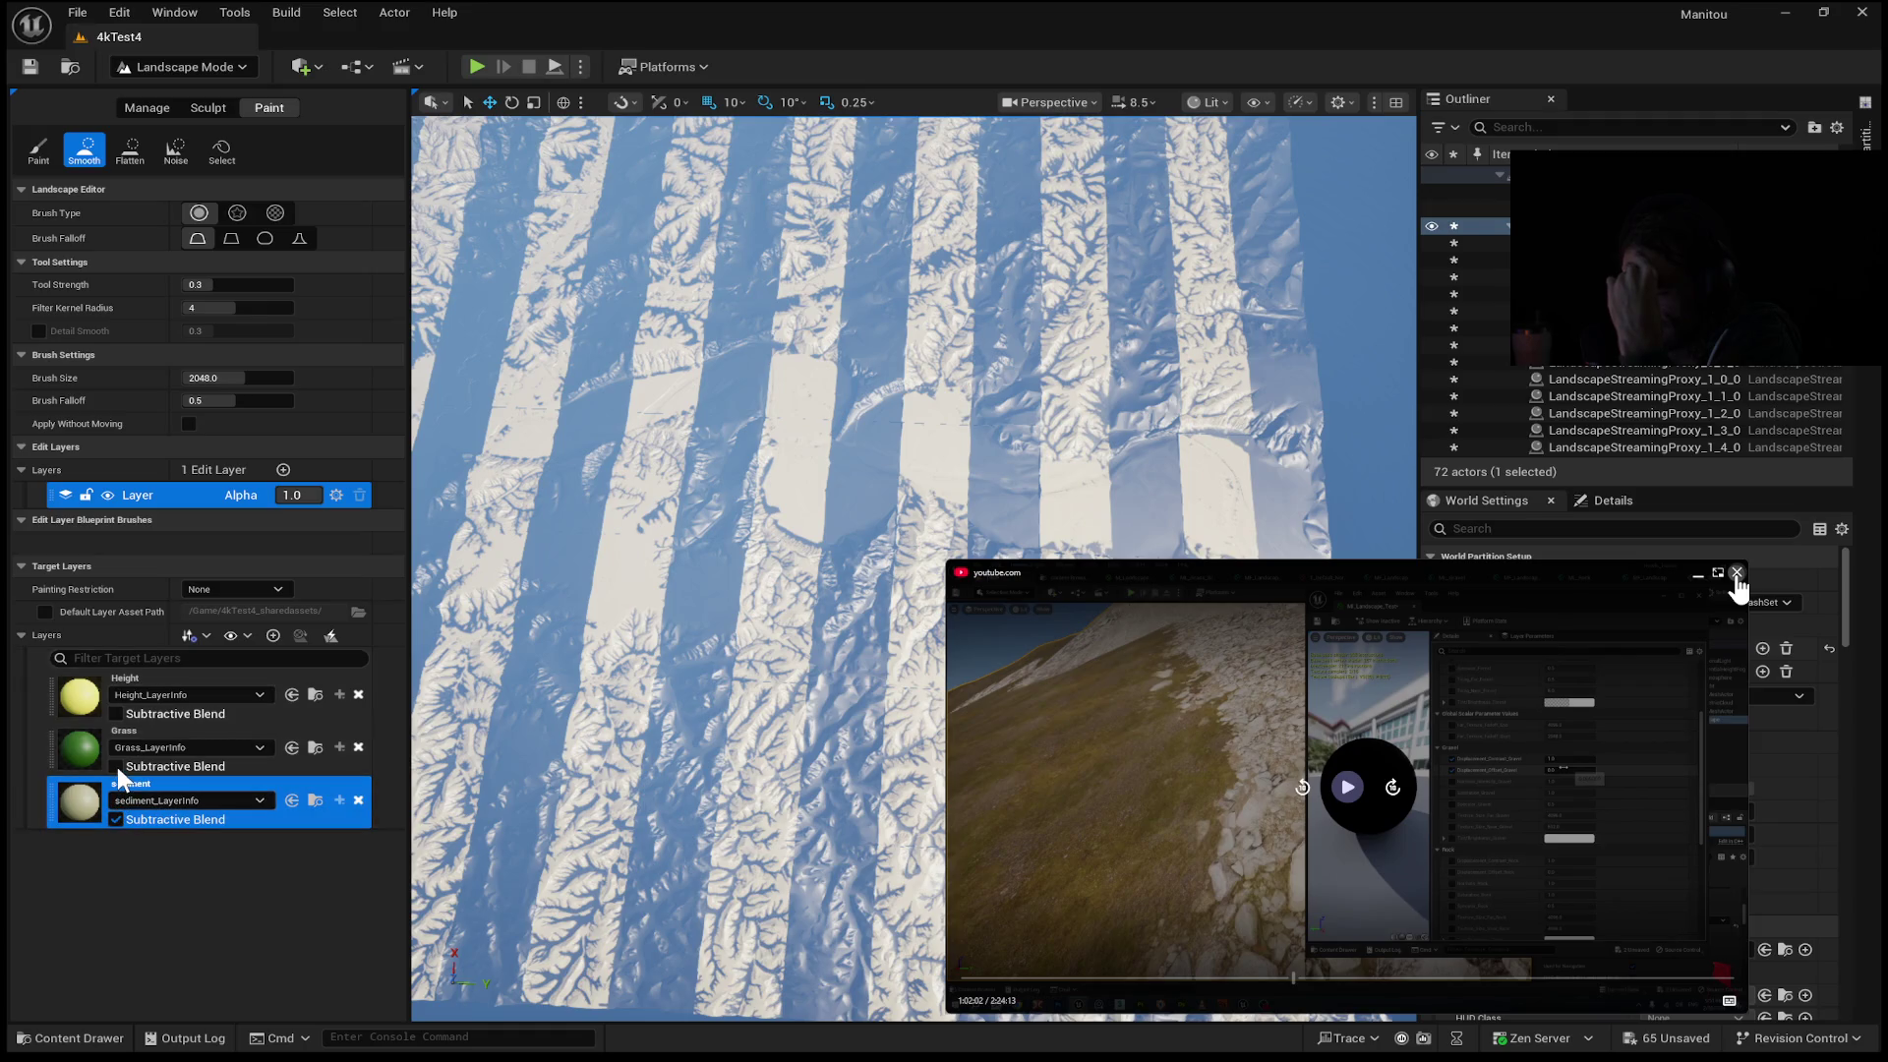
pyautogui.click(115, 818)
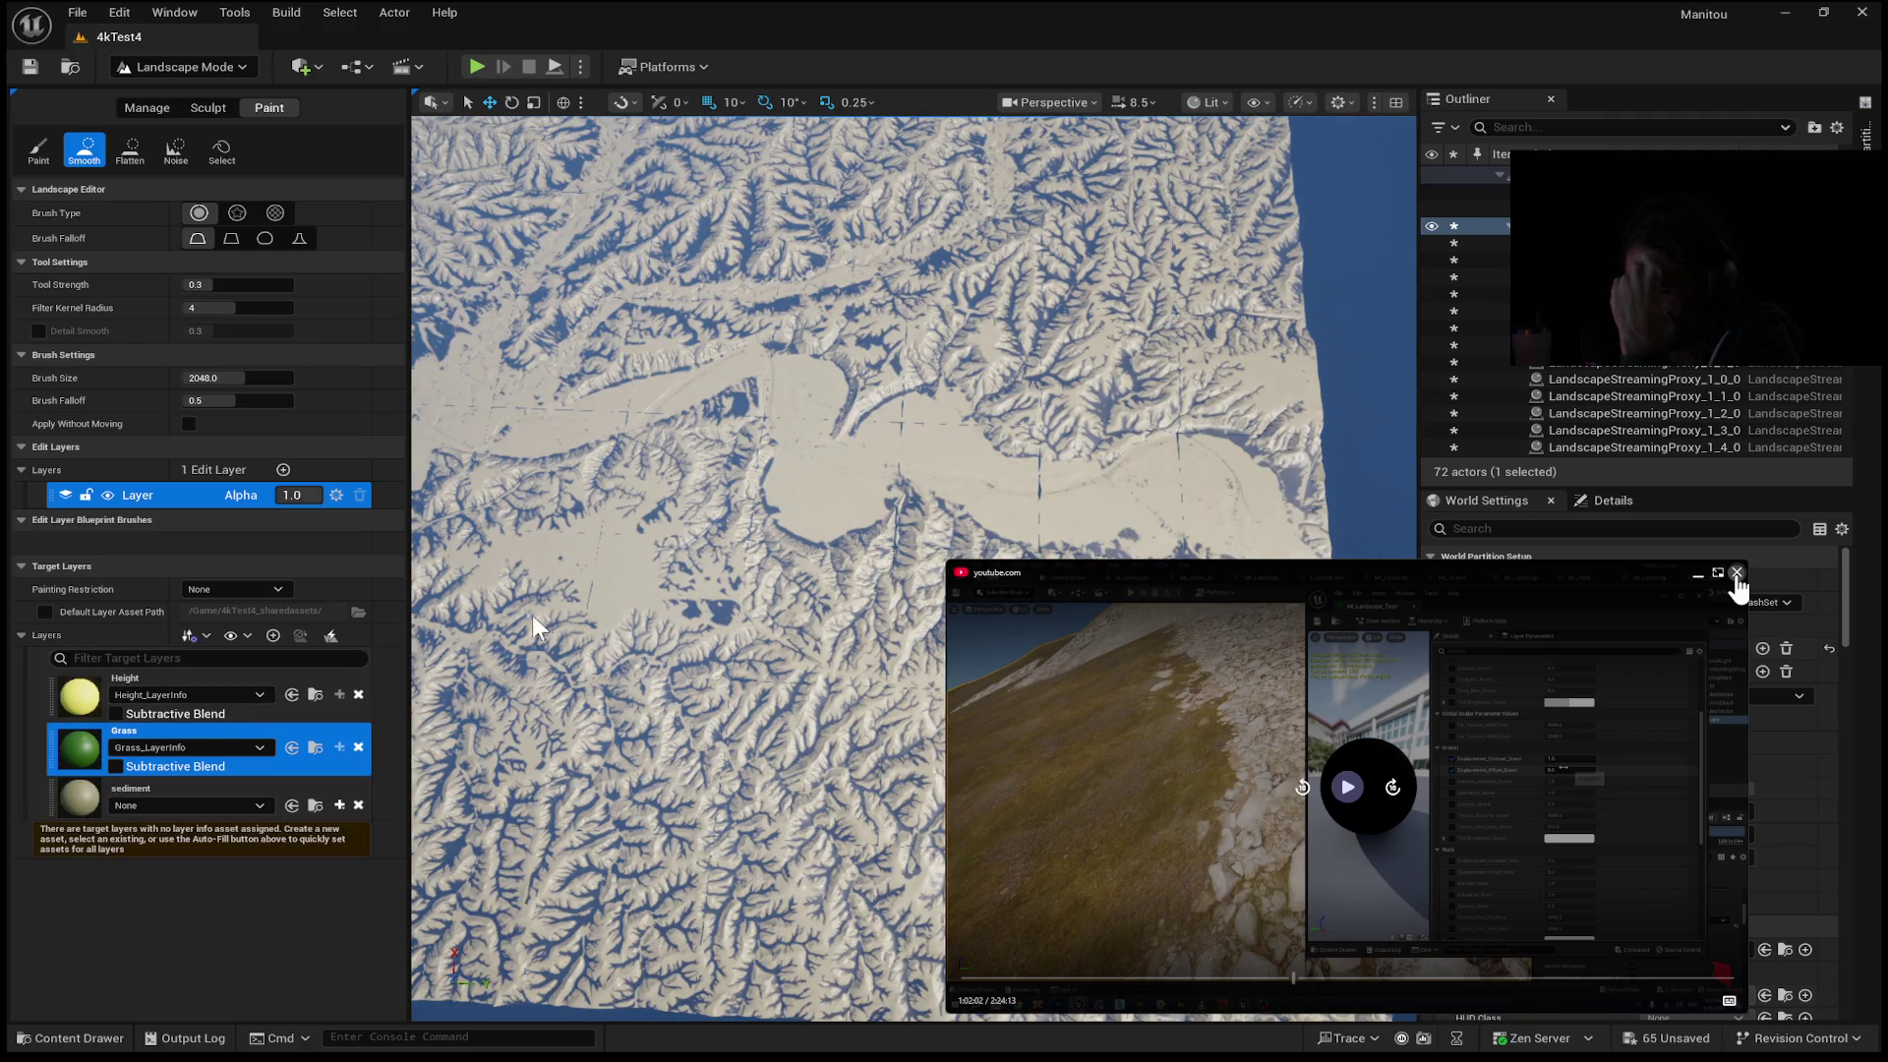
# Tilt to an oblique view of the ridges and select the sediment and Grass target layers.
pyautogui.moveTo(533, 627); pyautogui.dragTo(533, 477)
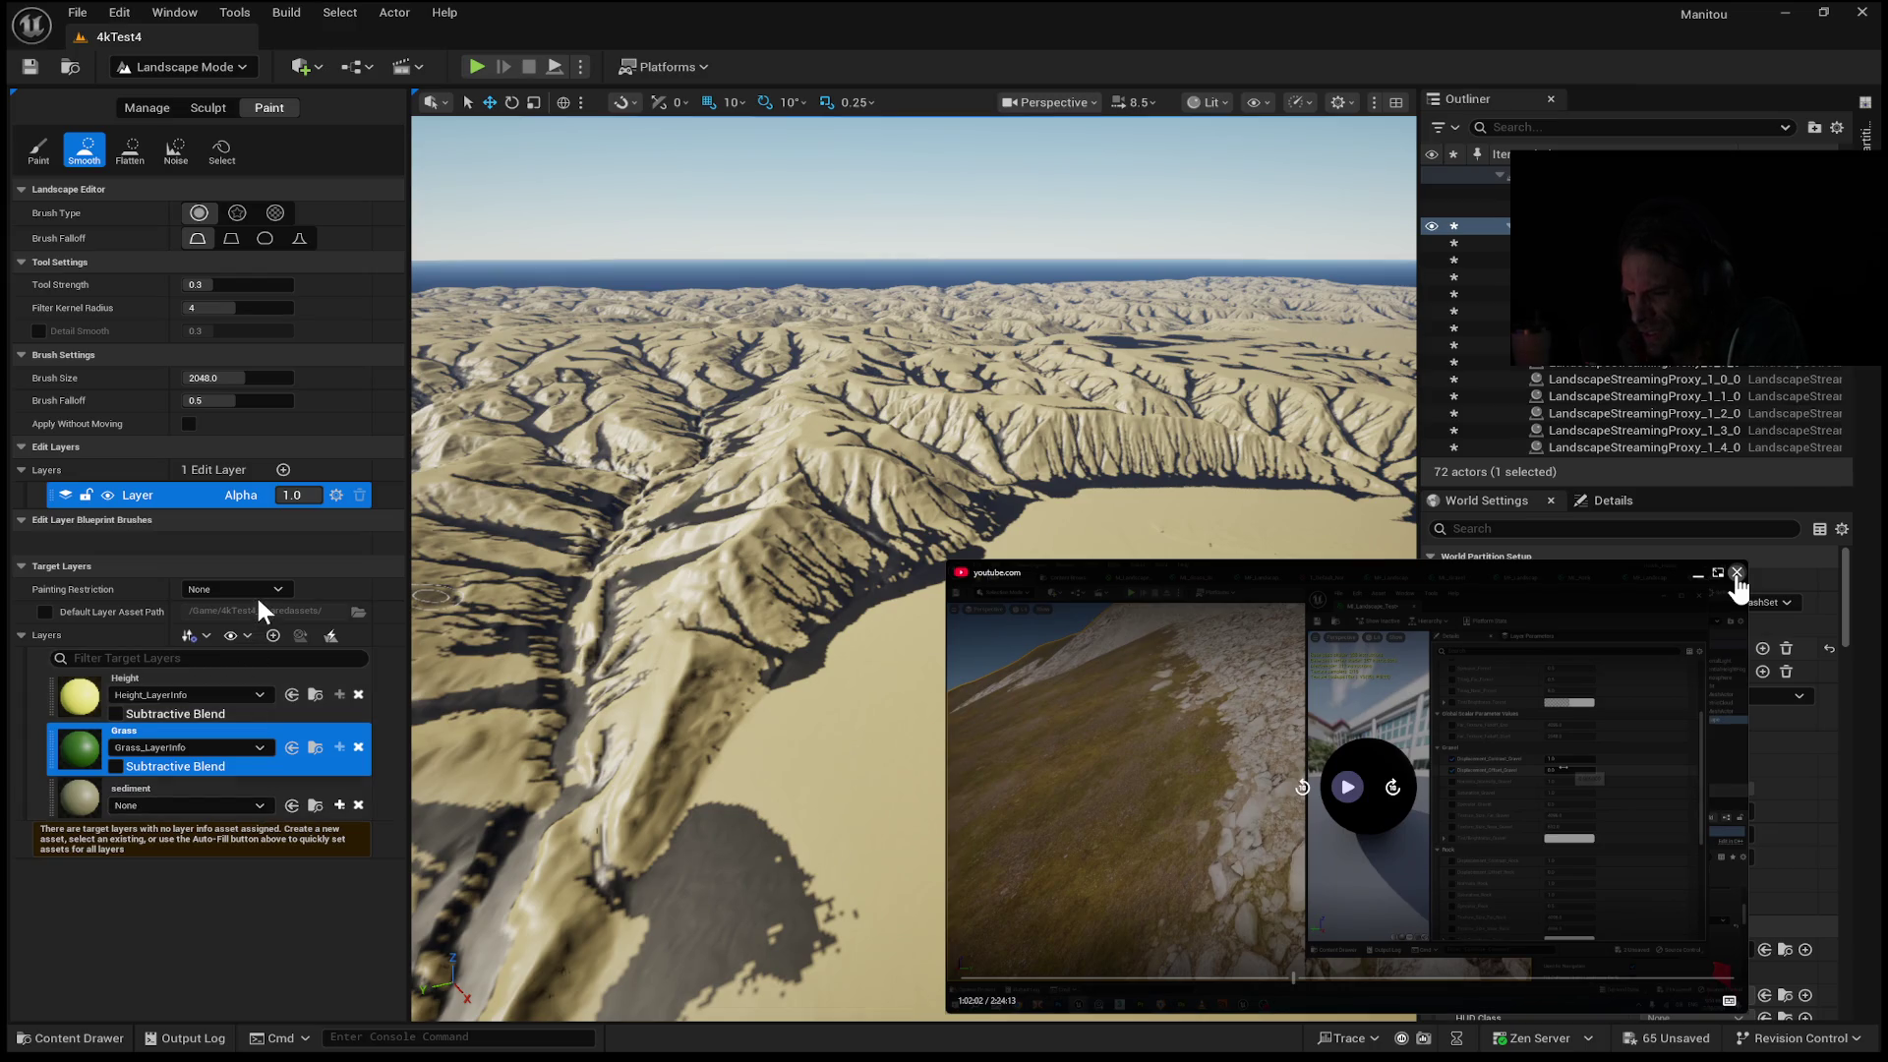
pyautogui.click(246, 791)
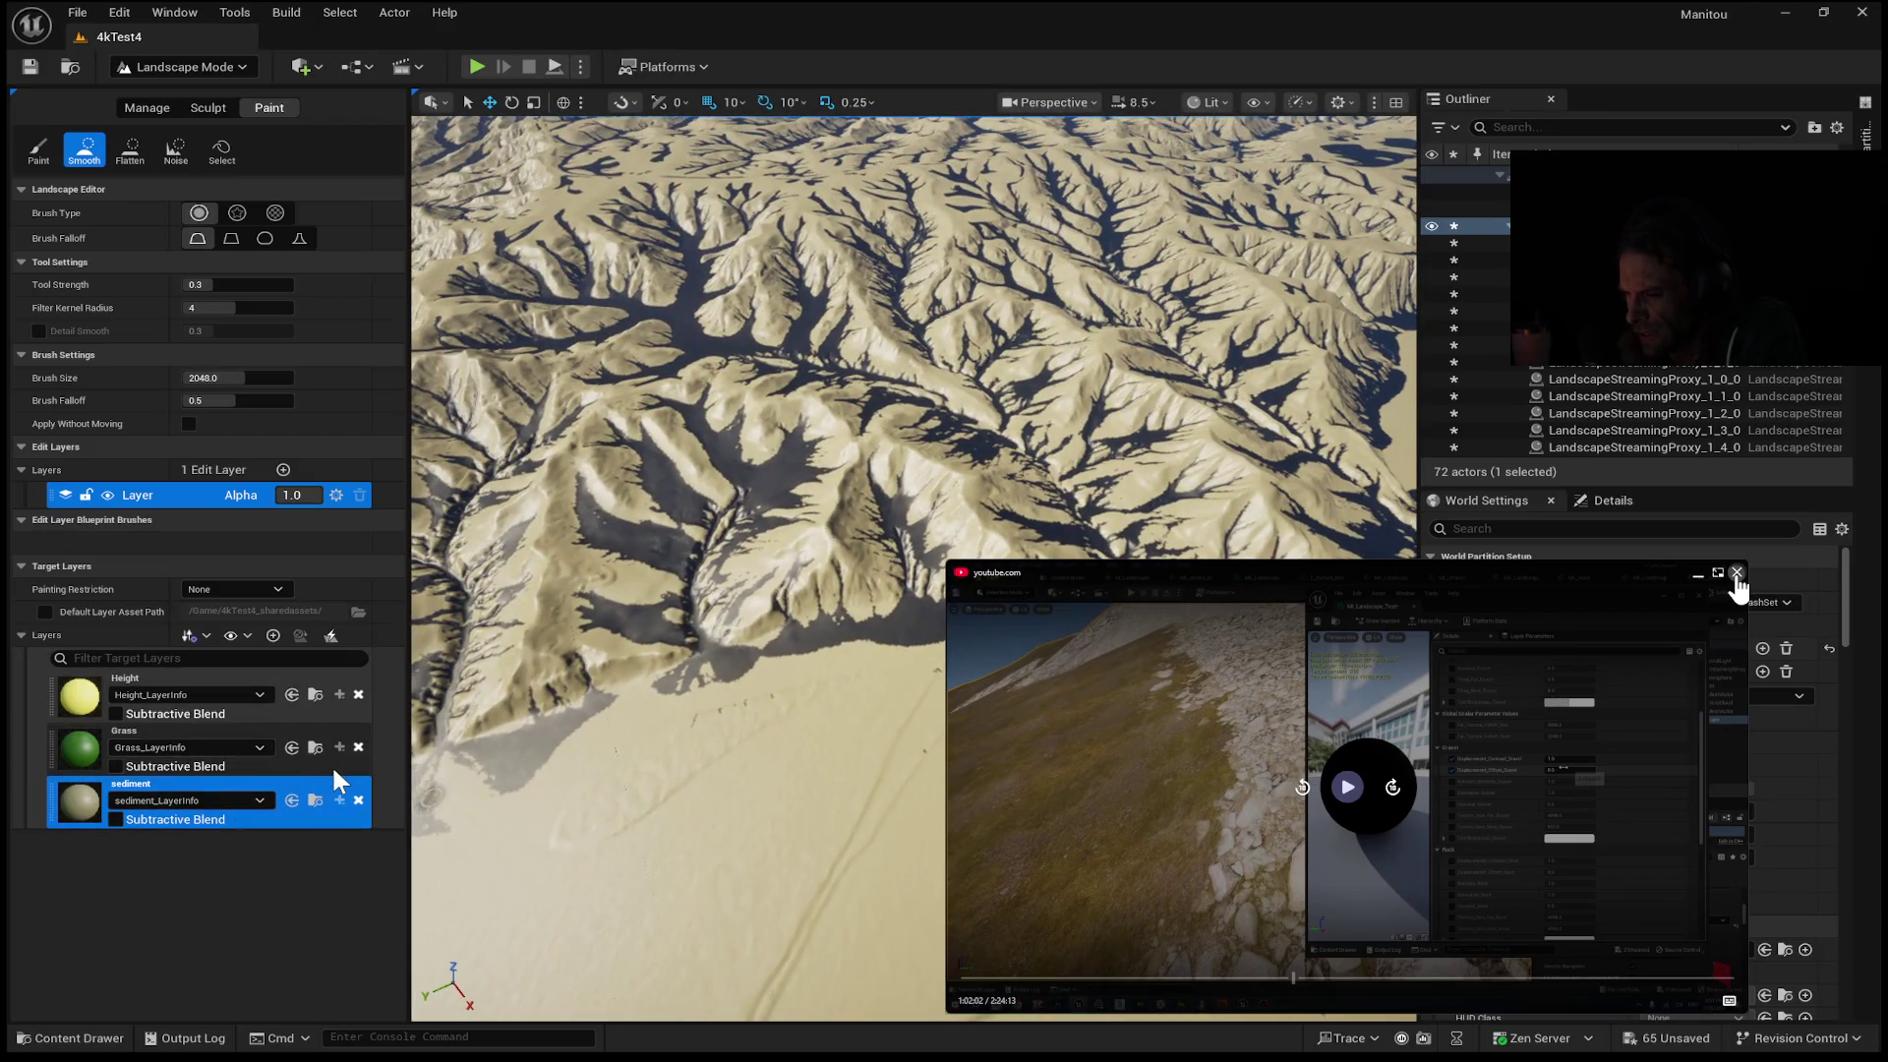
pyautogui.click(315, 764)
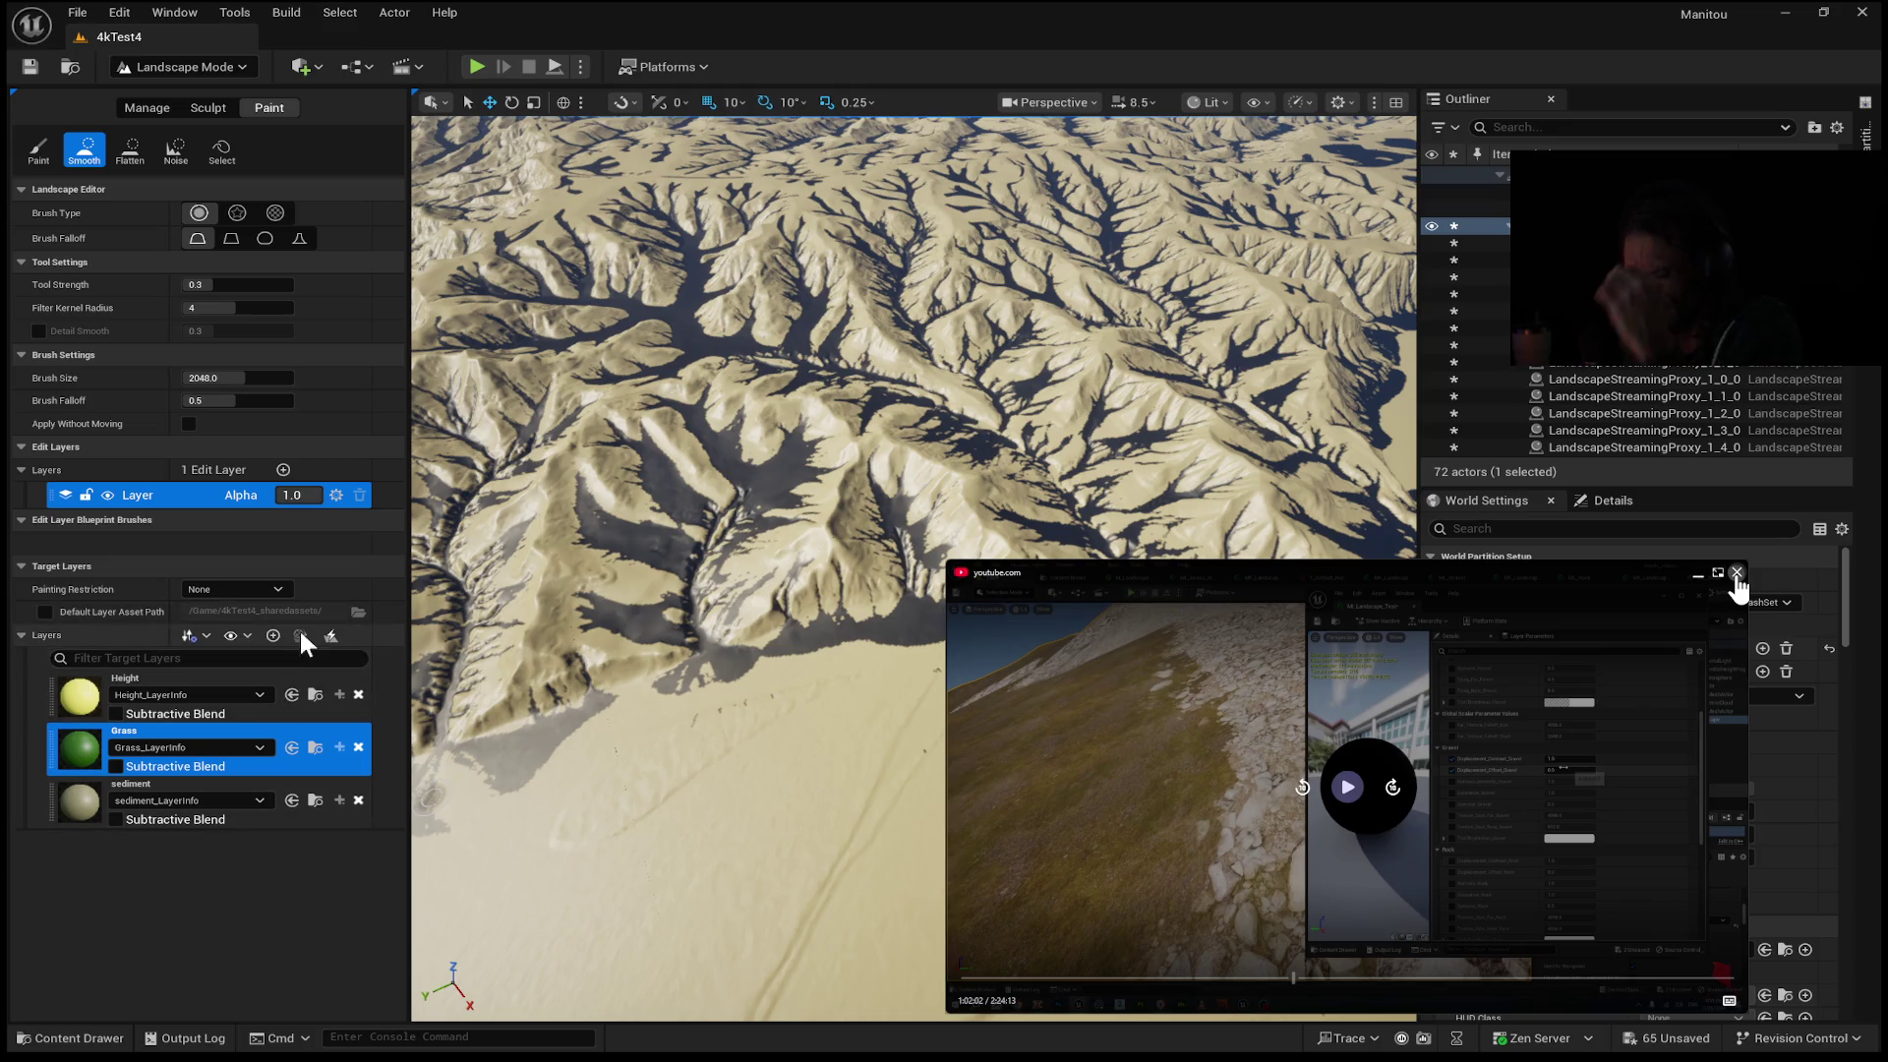
# In Manage > Import, include Grass with tiled mask images, exclude Height, and start the import.
pyautogui.click(138, 110)
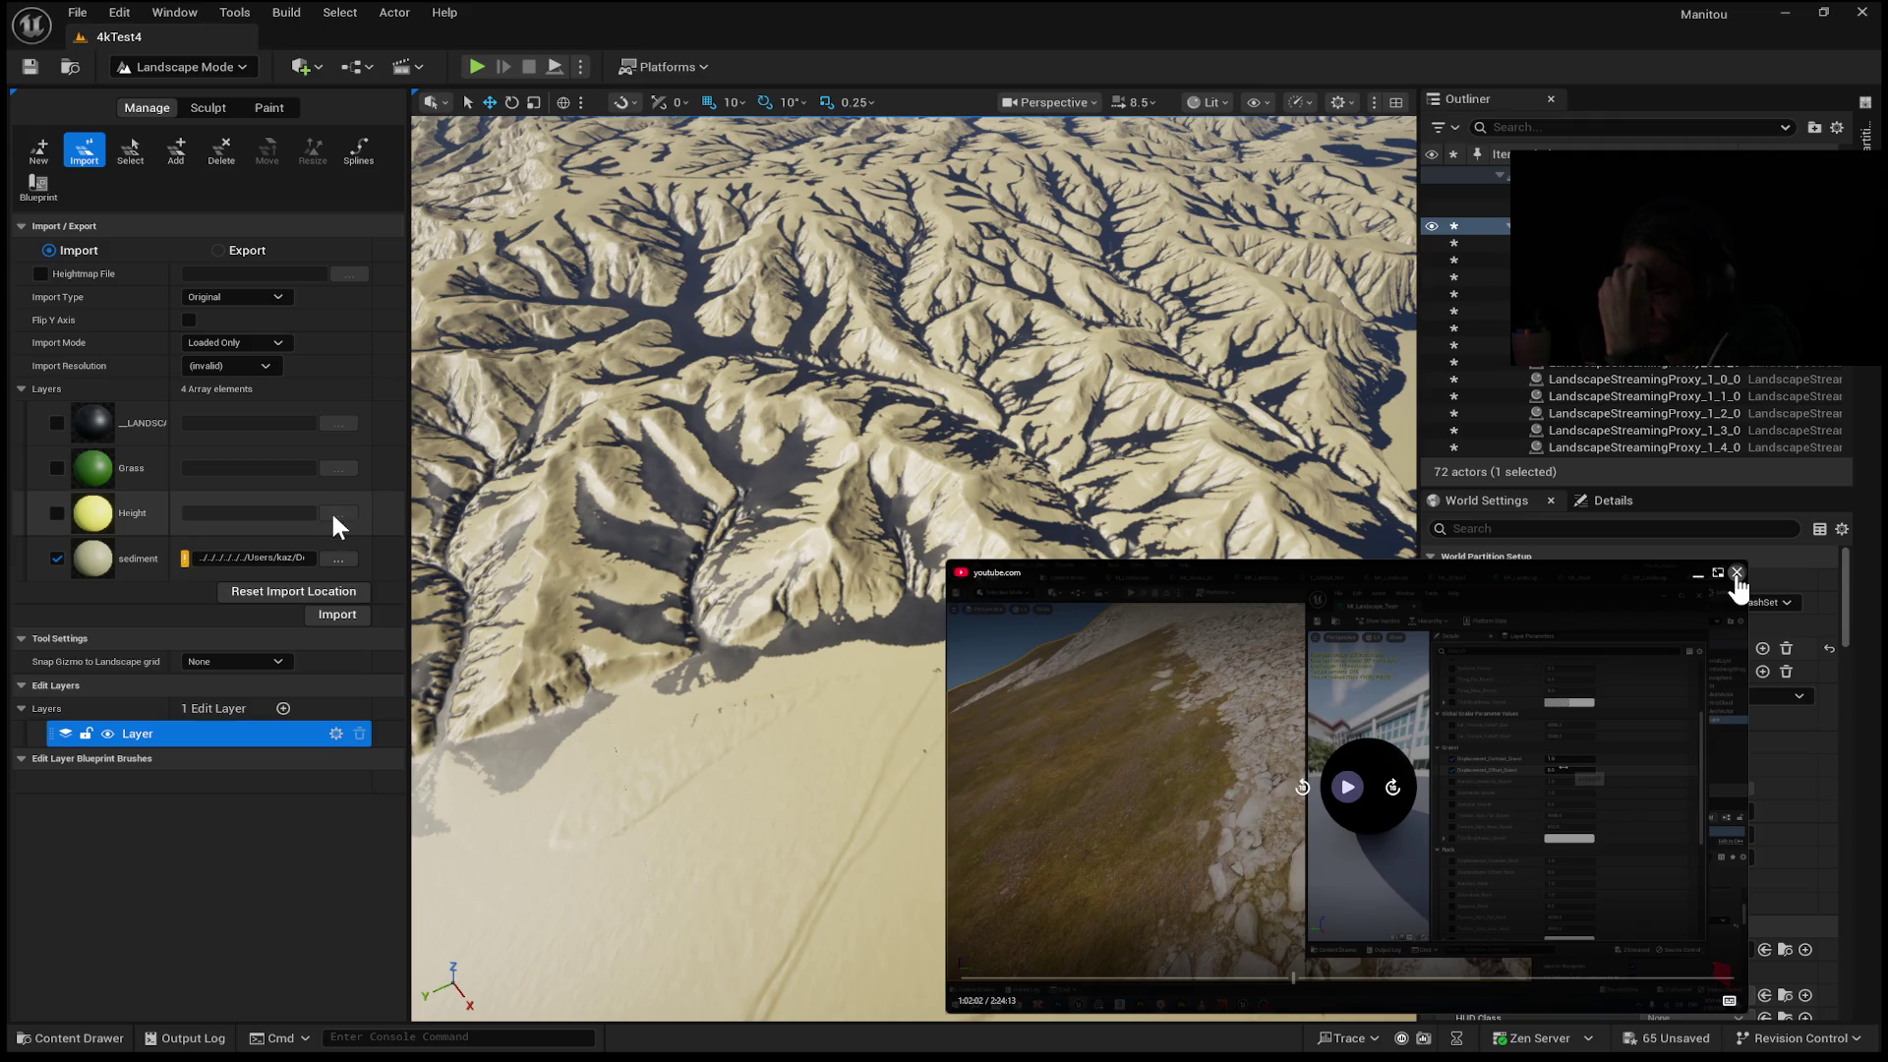
pyautogui.click(57, 513)
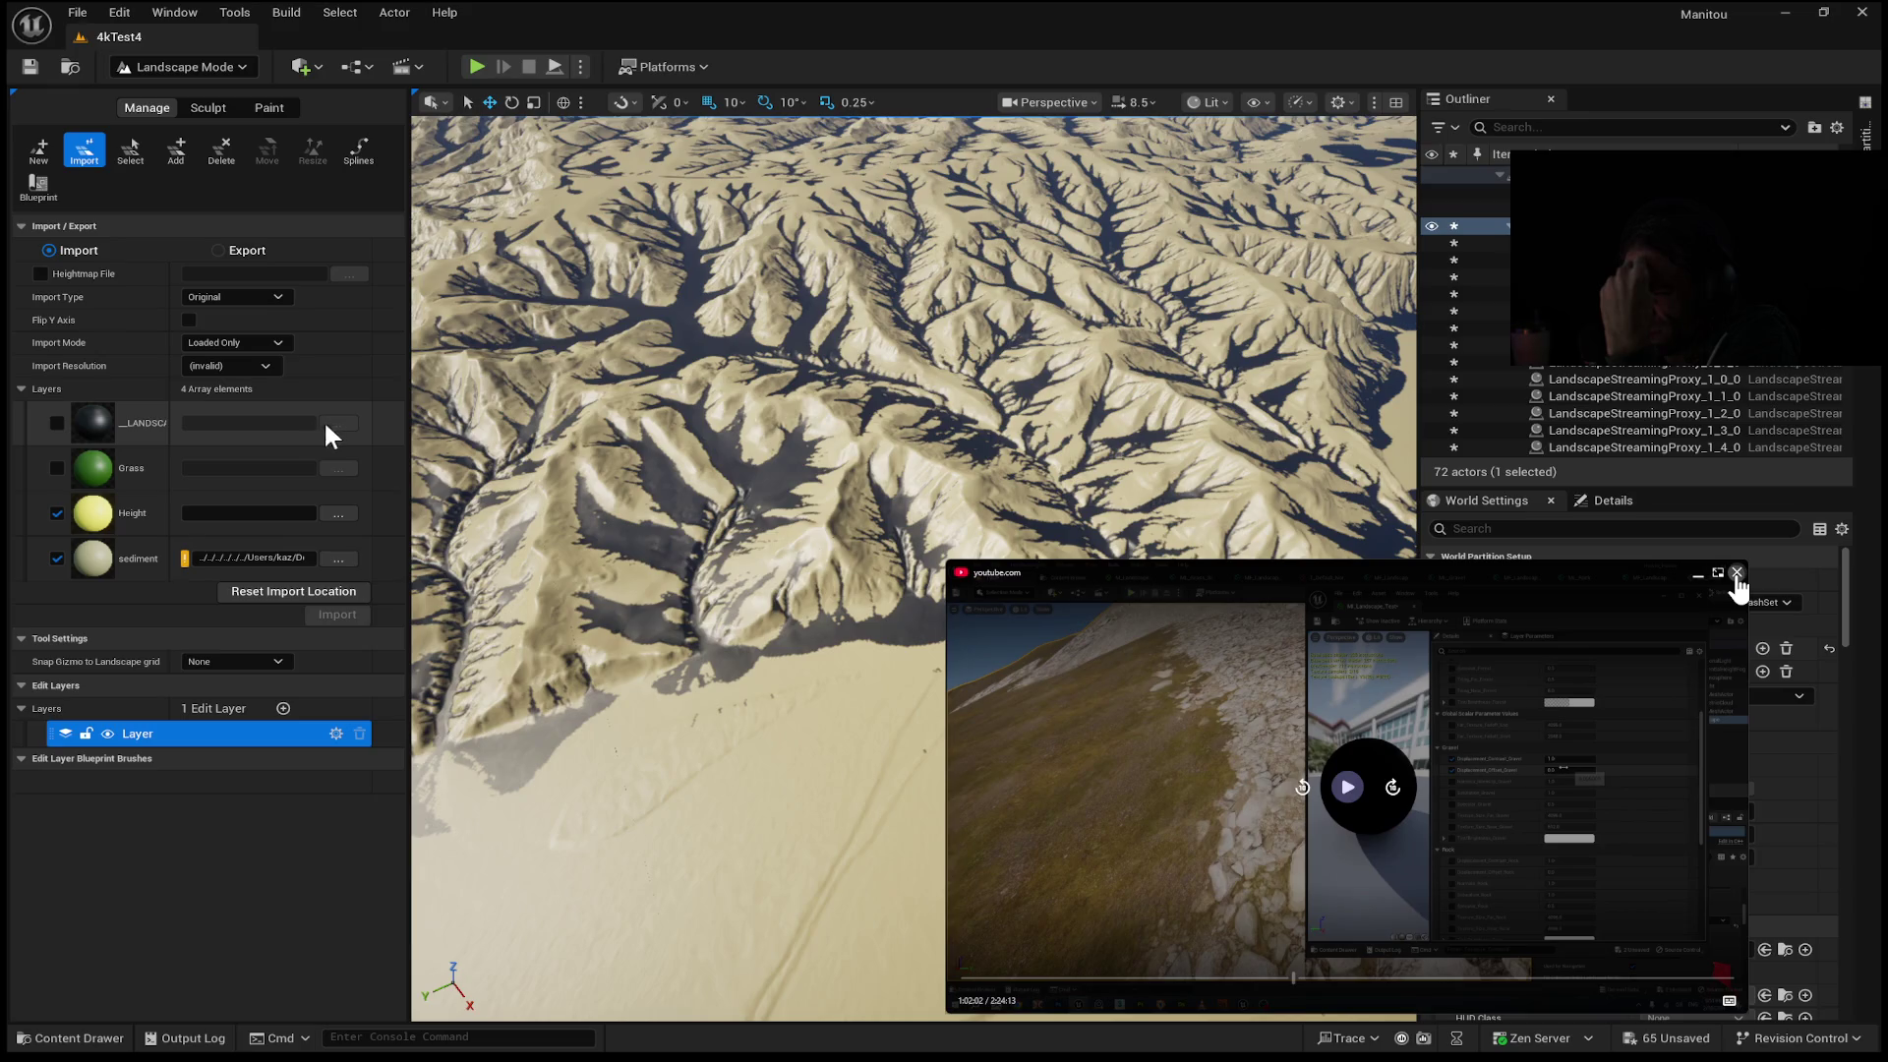
pyautogui.click(57, 422)
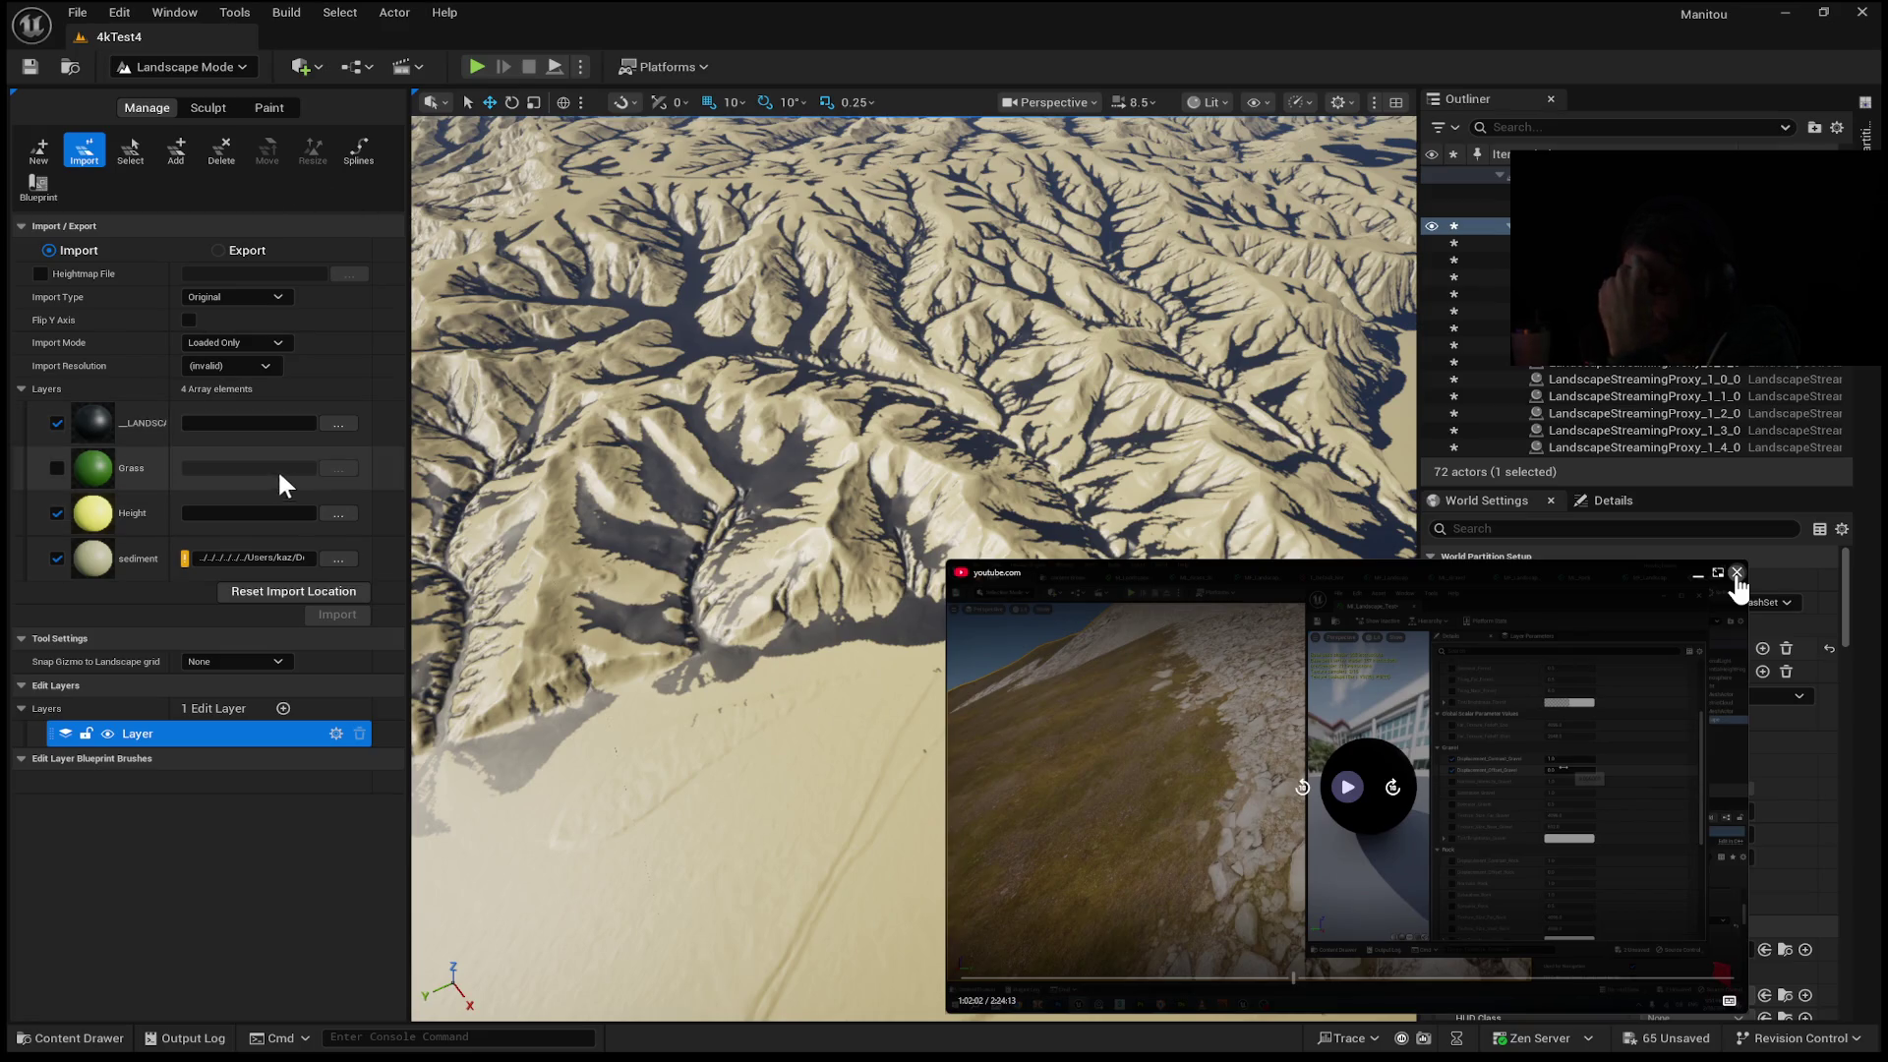
pyautogui.click(56, 423)
pyautogui.click(57, 468)
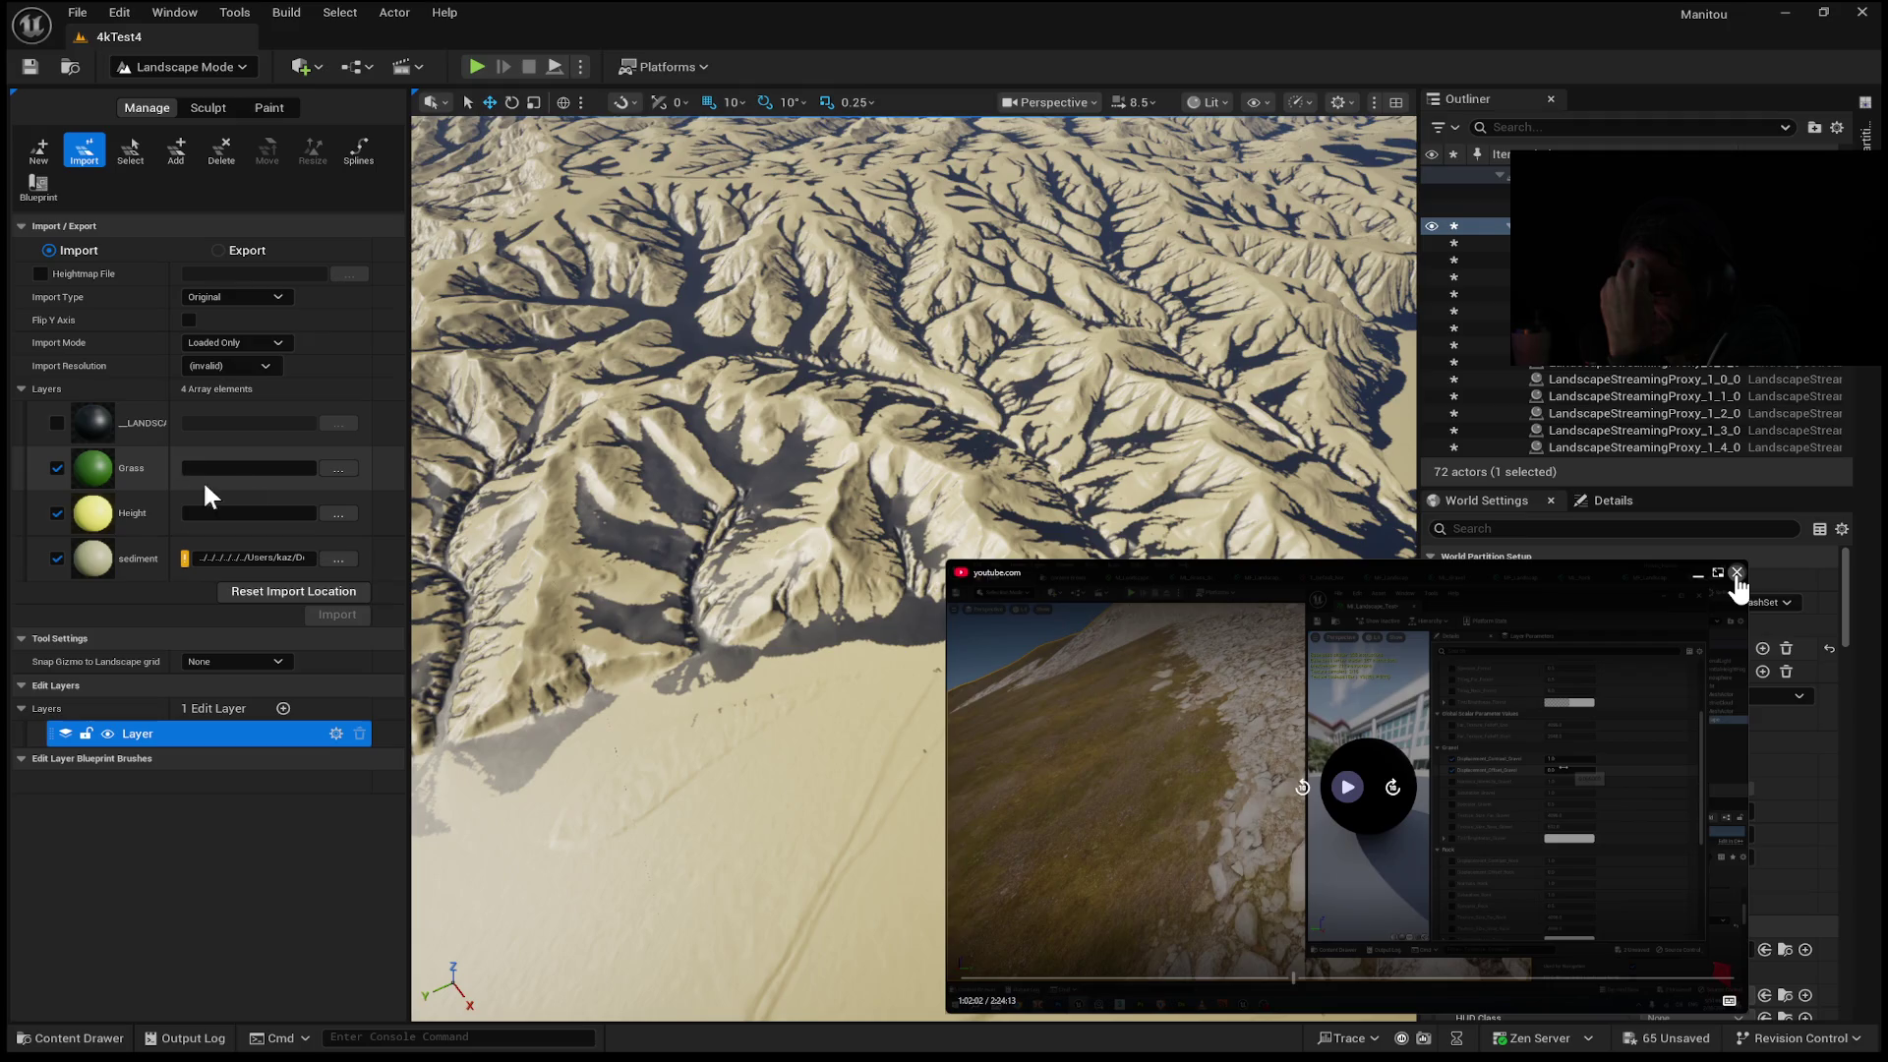
pyautogui.click(57, 512)
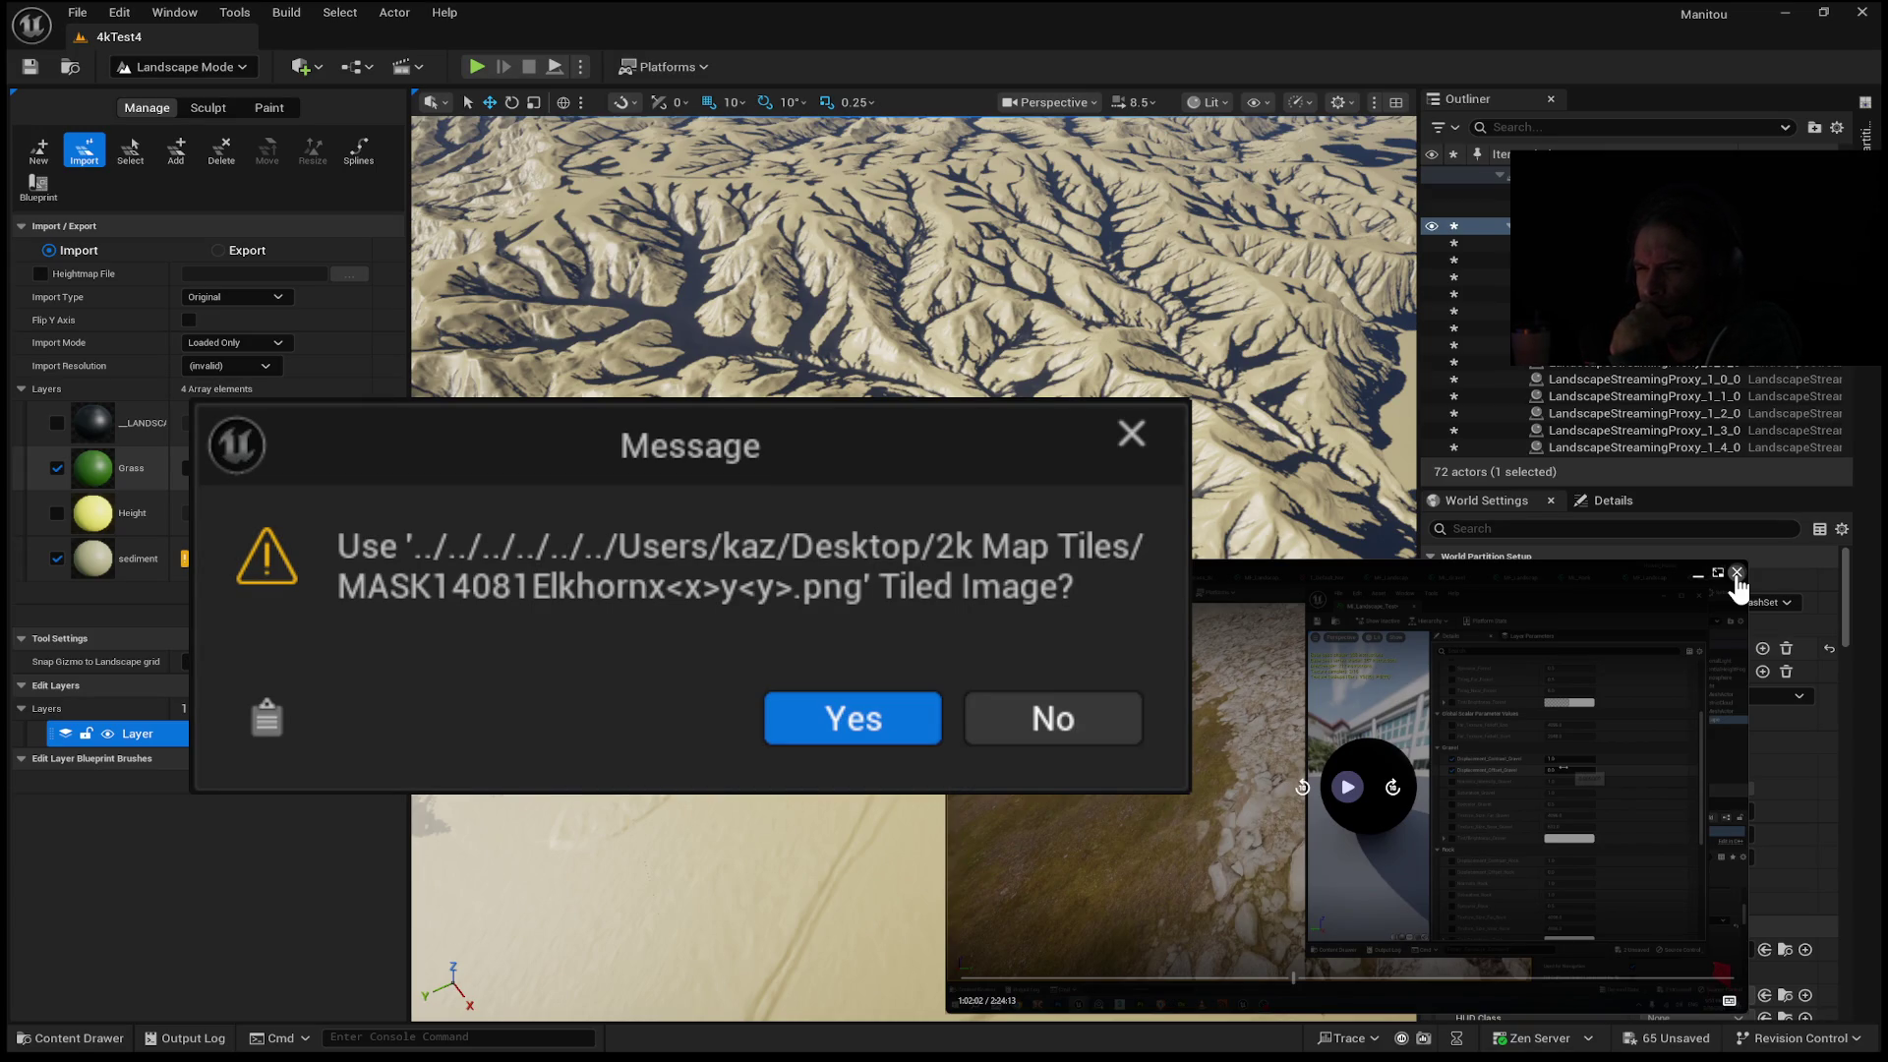
pyautogui.press('Return')
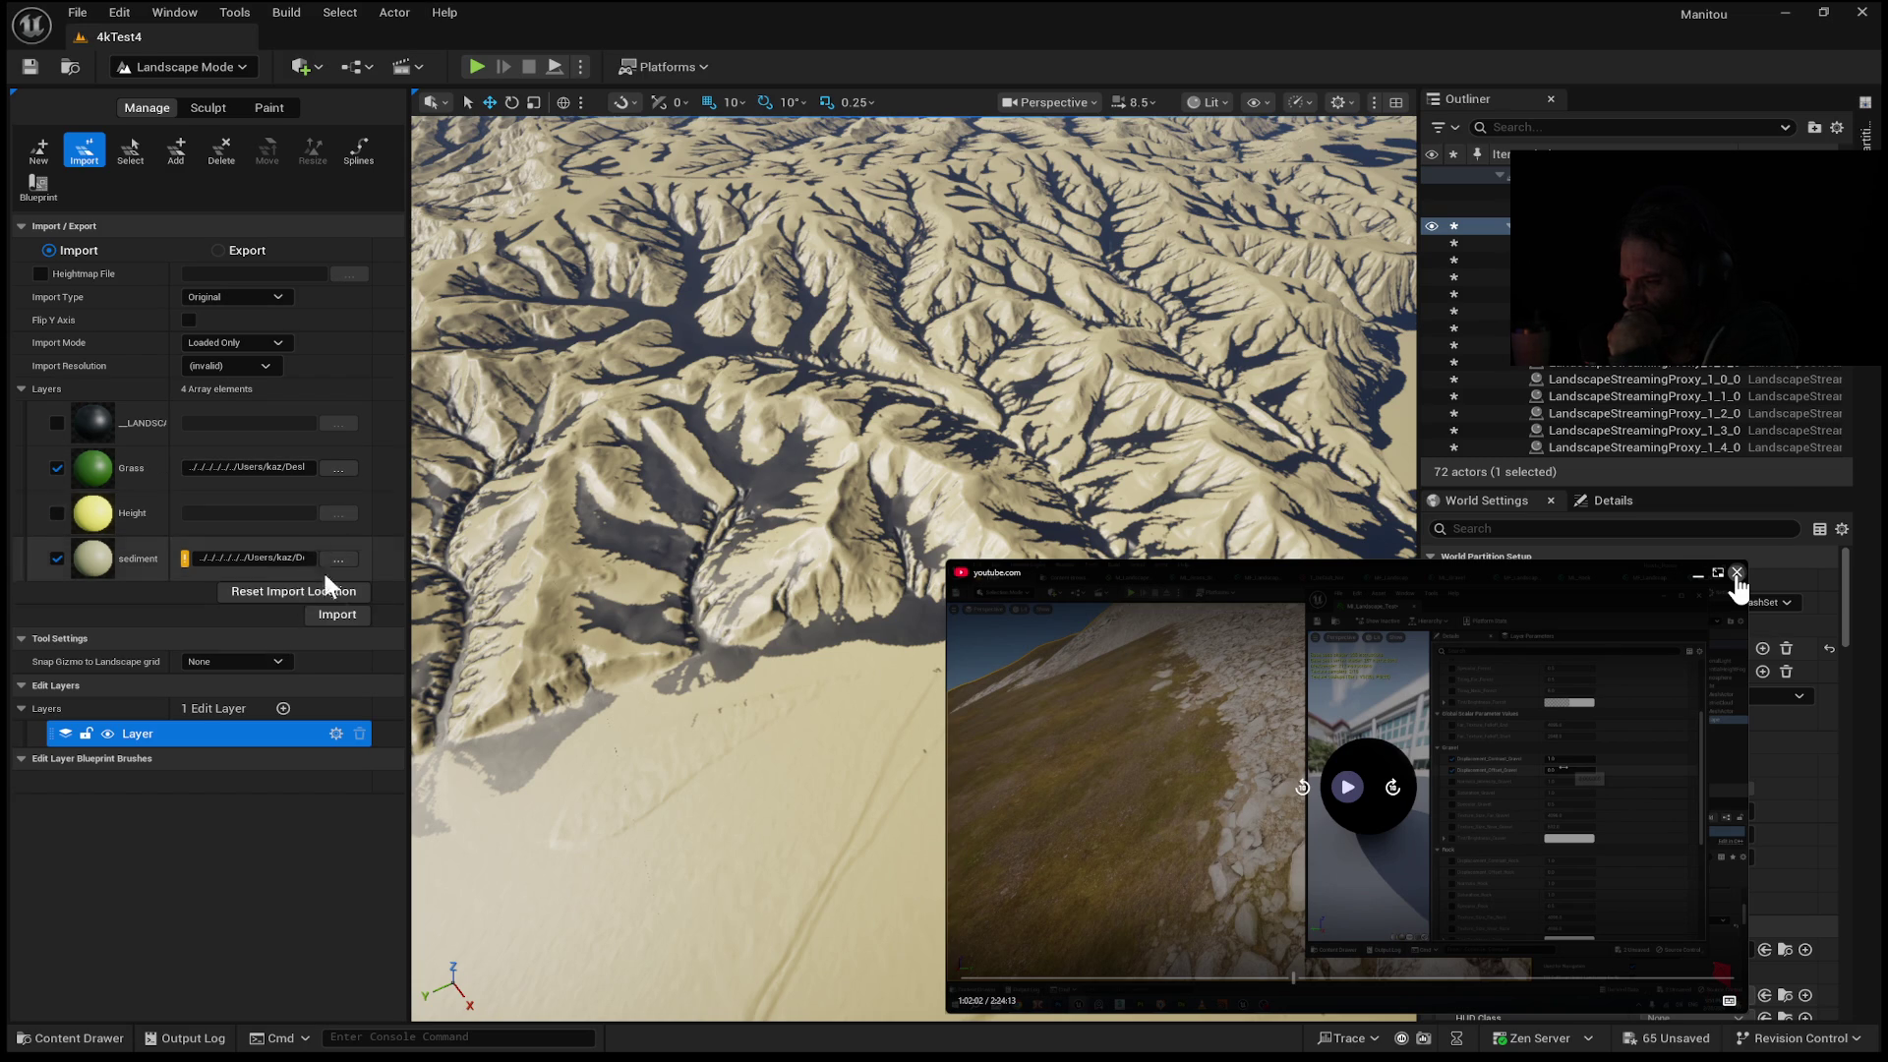
pyautogui.click(338, 610)
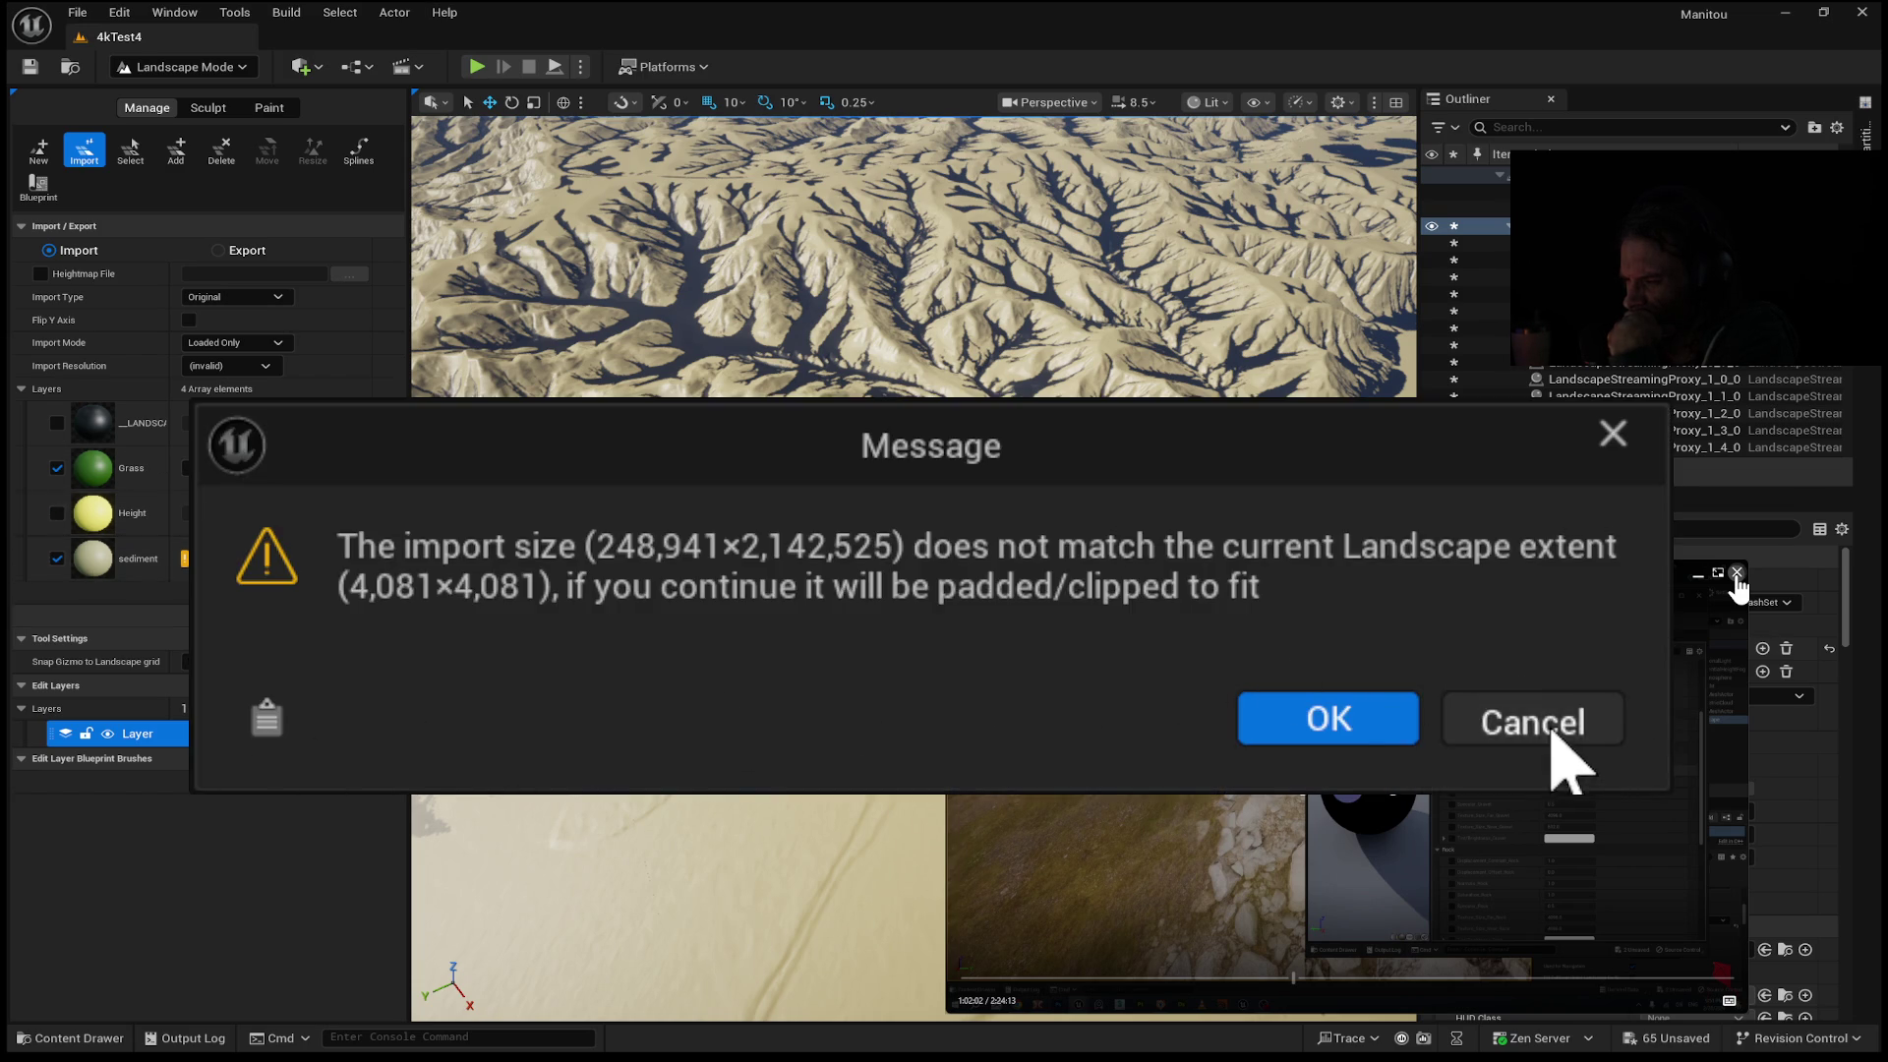
# Accept the 4,081×4,081 size-mismatch warning, then untick Grass for the next import.
pyautogui.click(1550, 728)
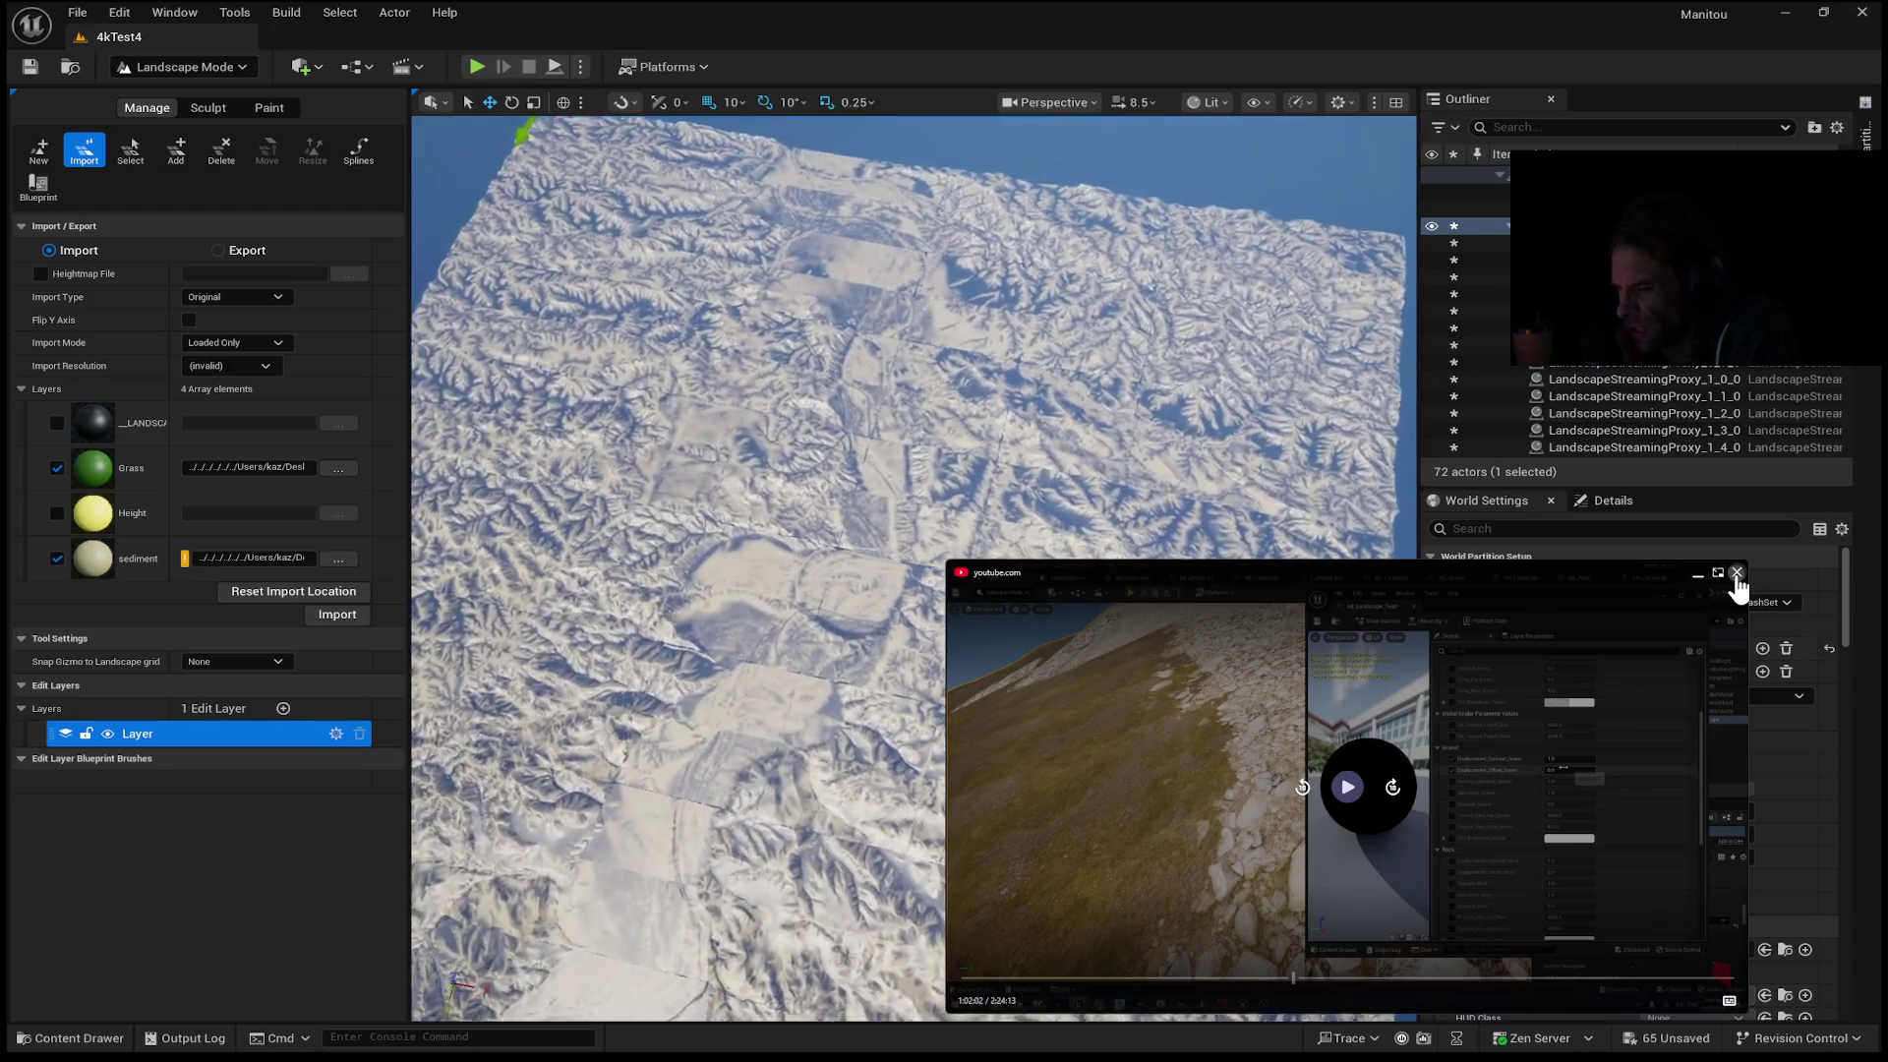
pyautogui.click(57, 468)
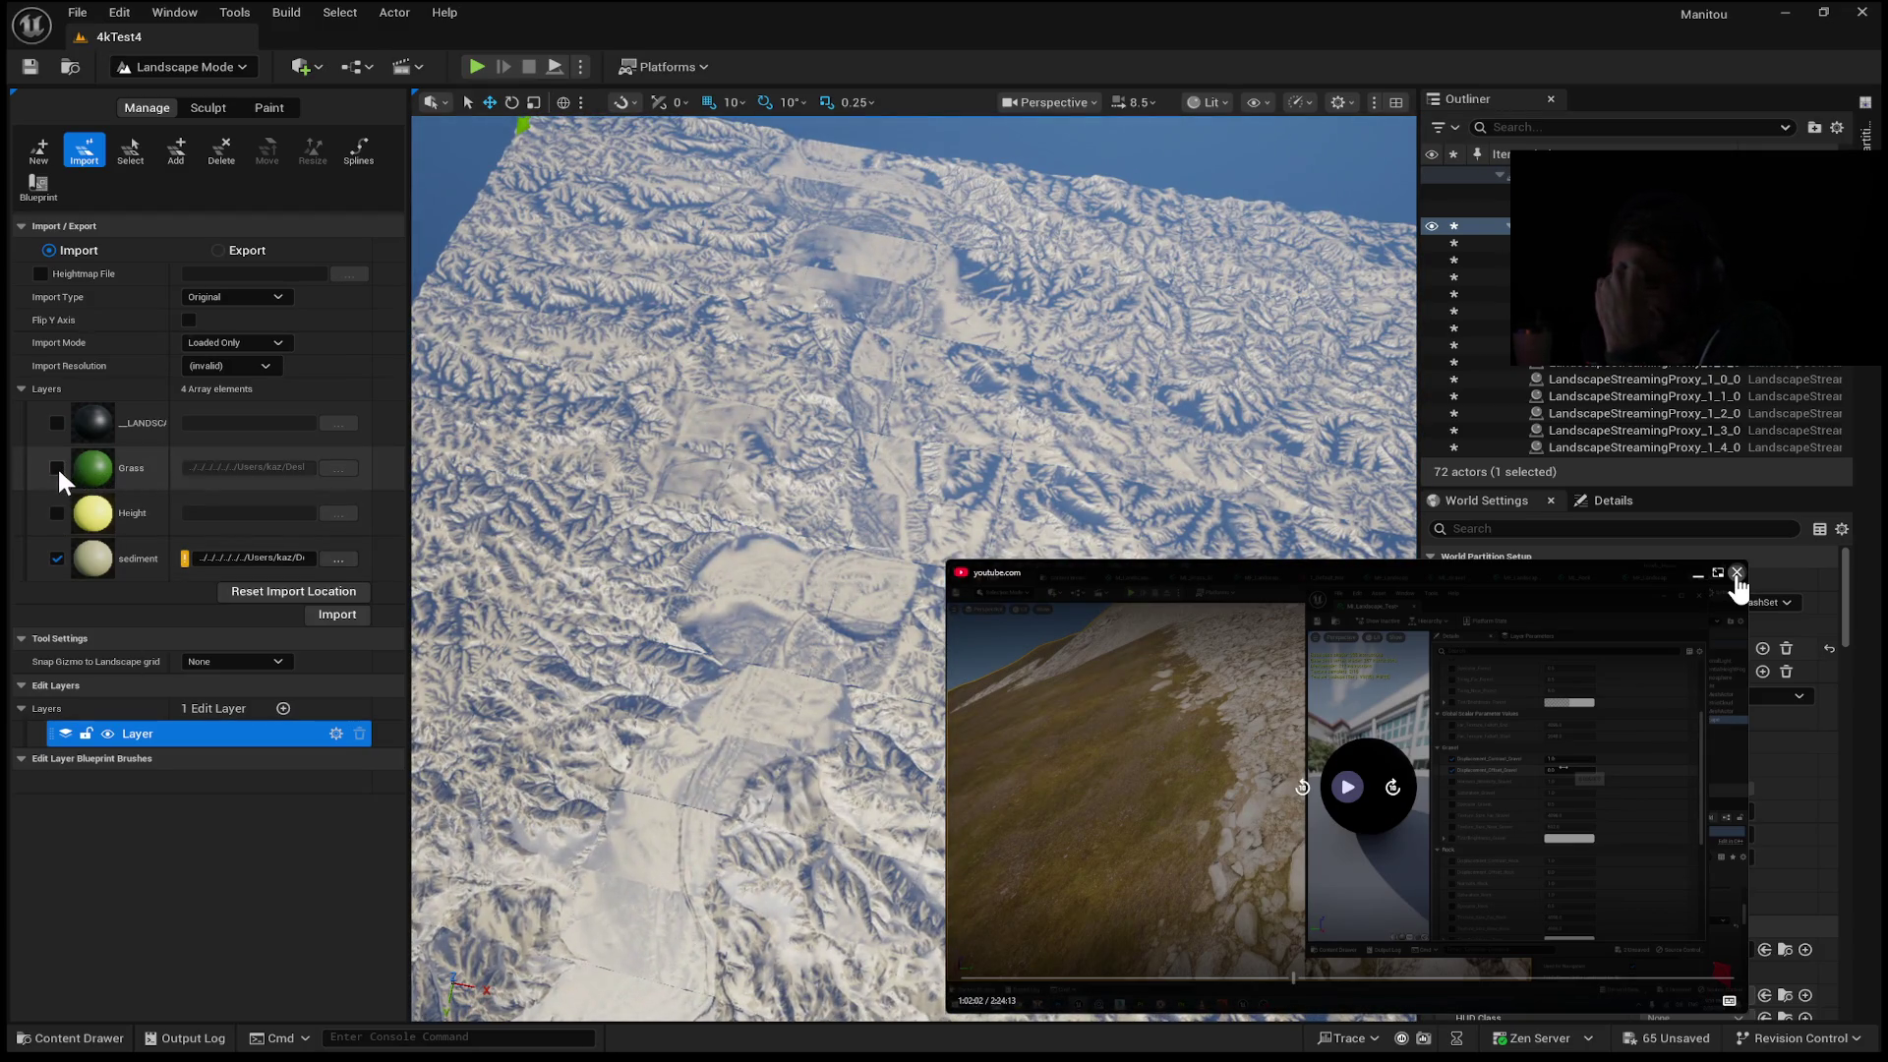
# Import the sediment weightmap from its tiled mask images, accepting the landscape size mismatch.
pyautogui.click(57, 557)
pyautogui.click(59, 556)
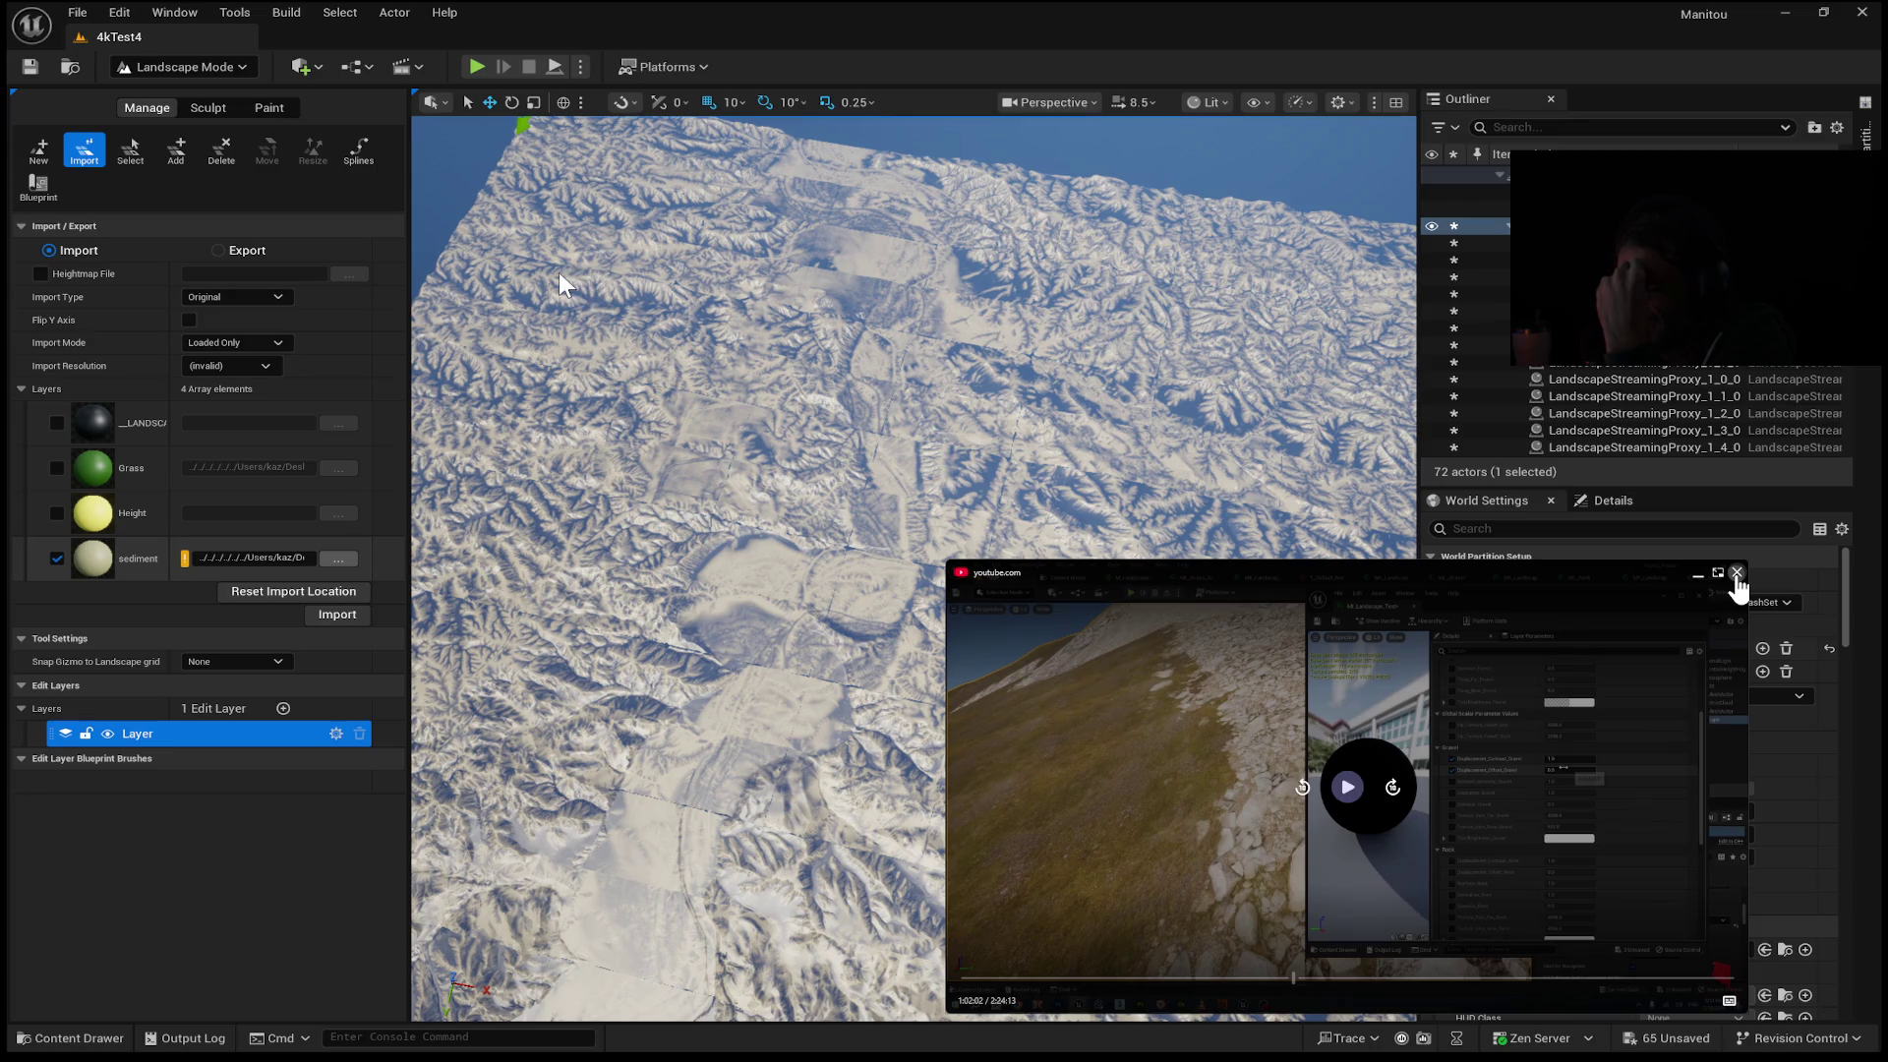
pyautogui.click(863, 716)
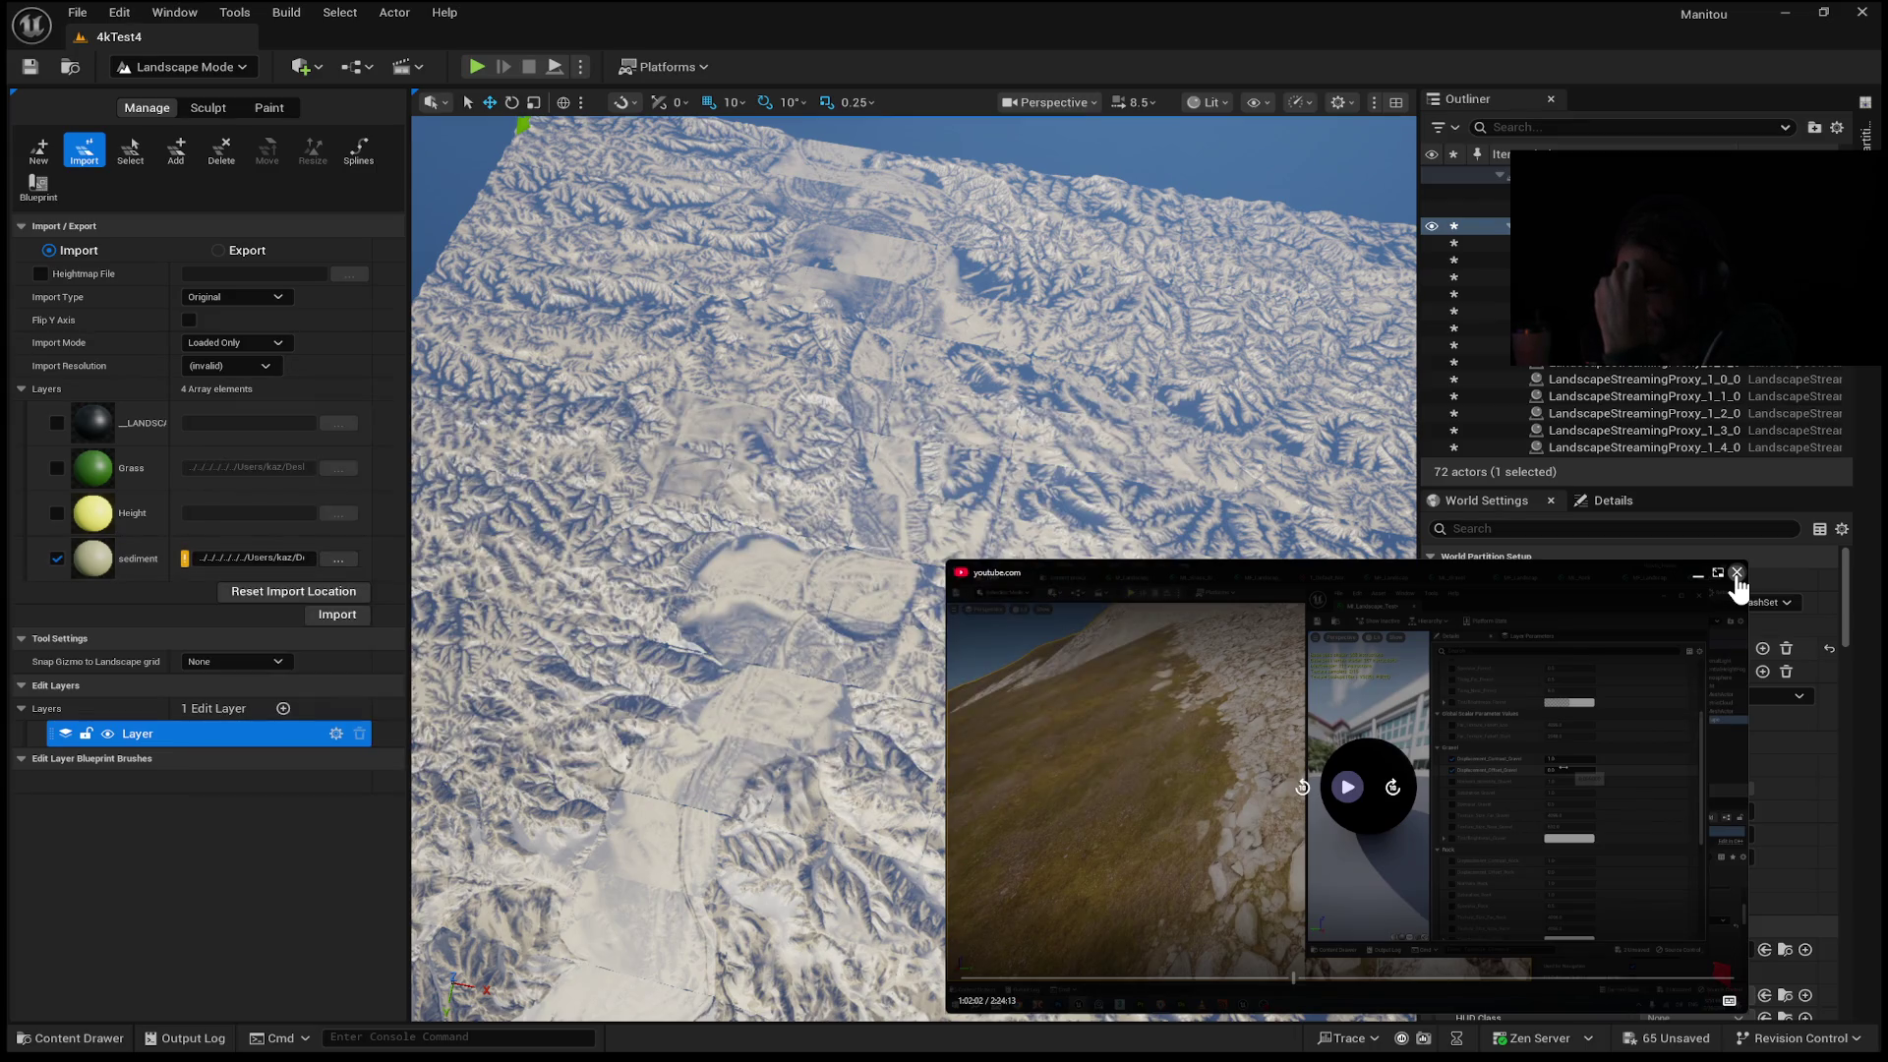
pyautogui.click(320, 611)
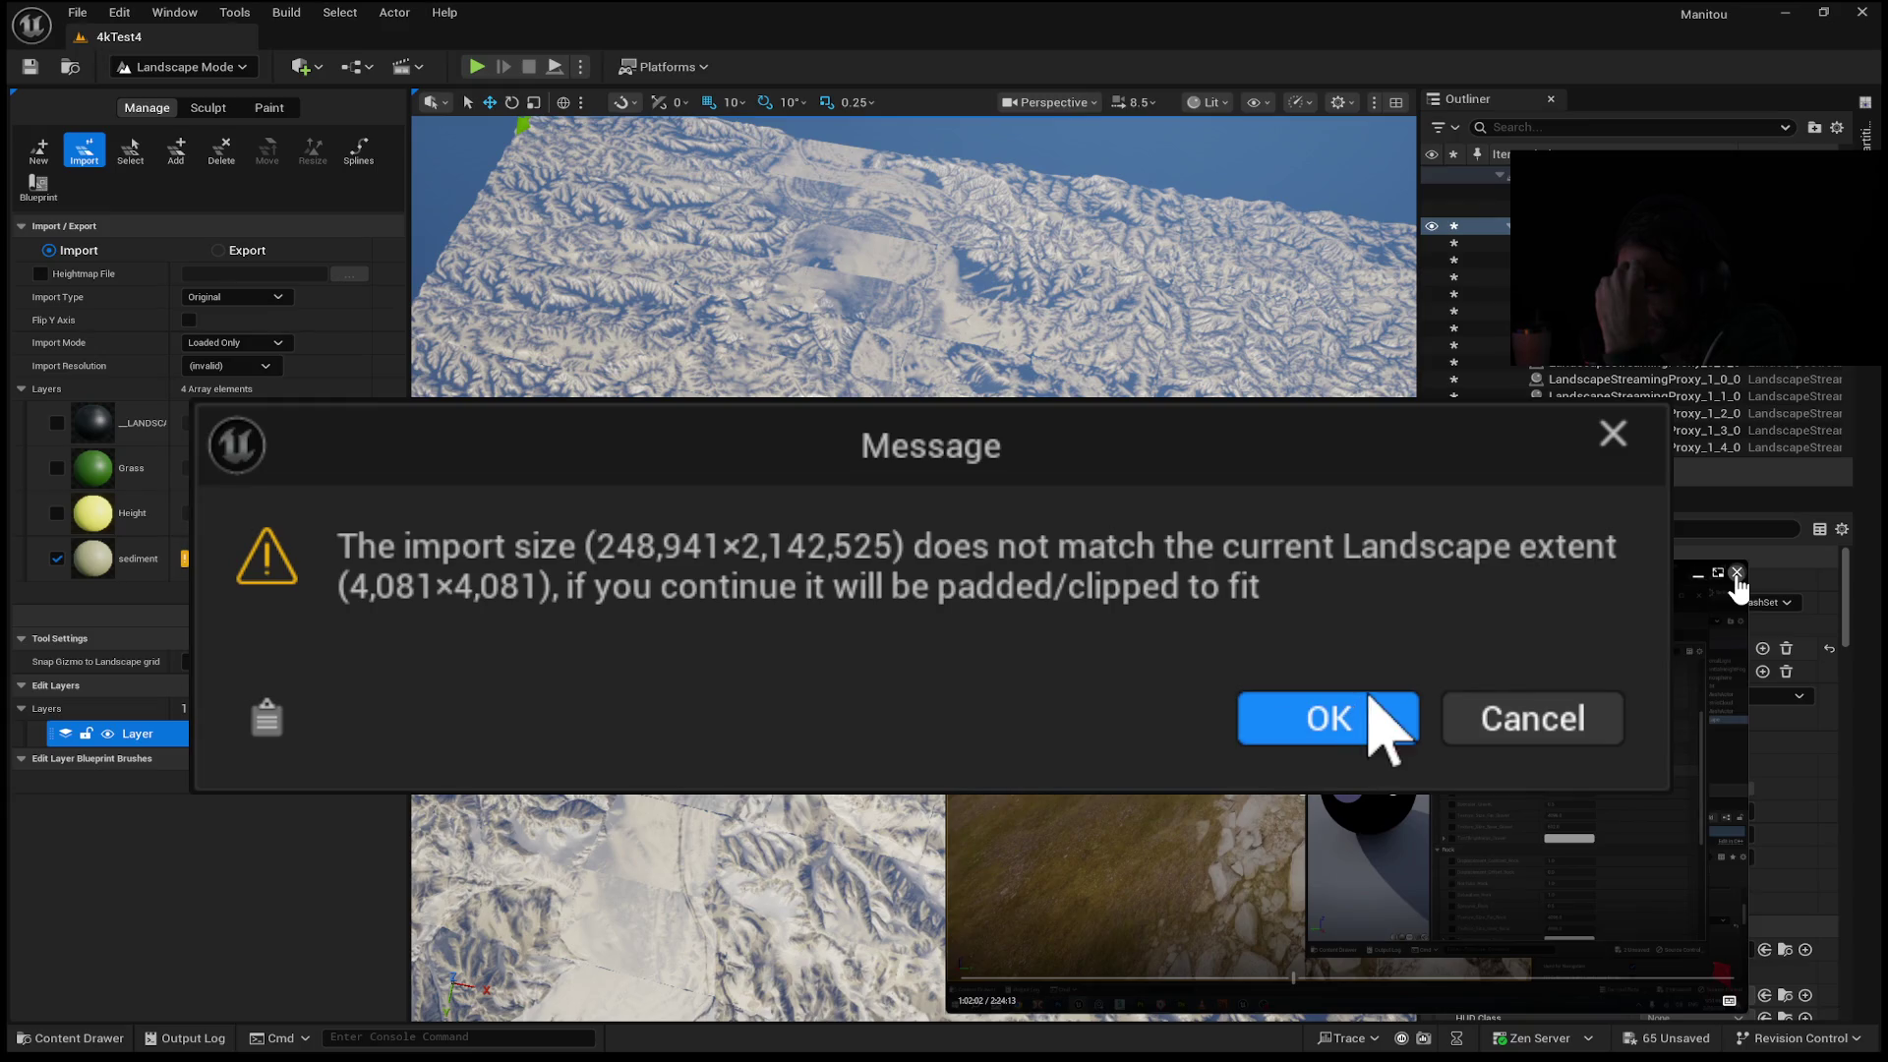
pyautogui.click(1493, 712)
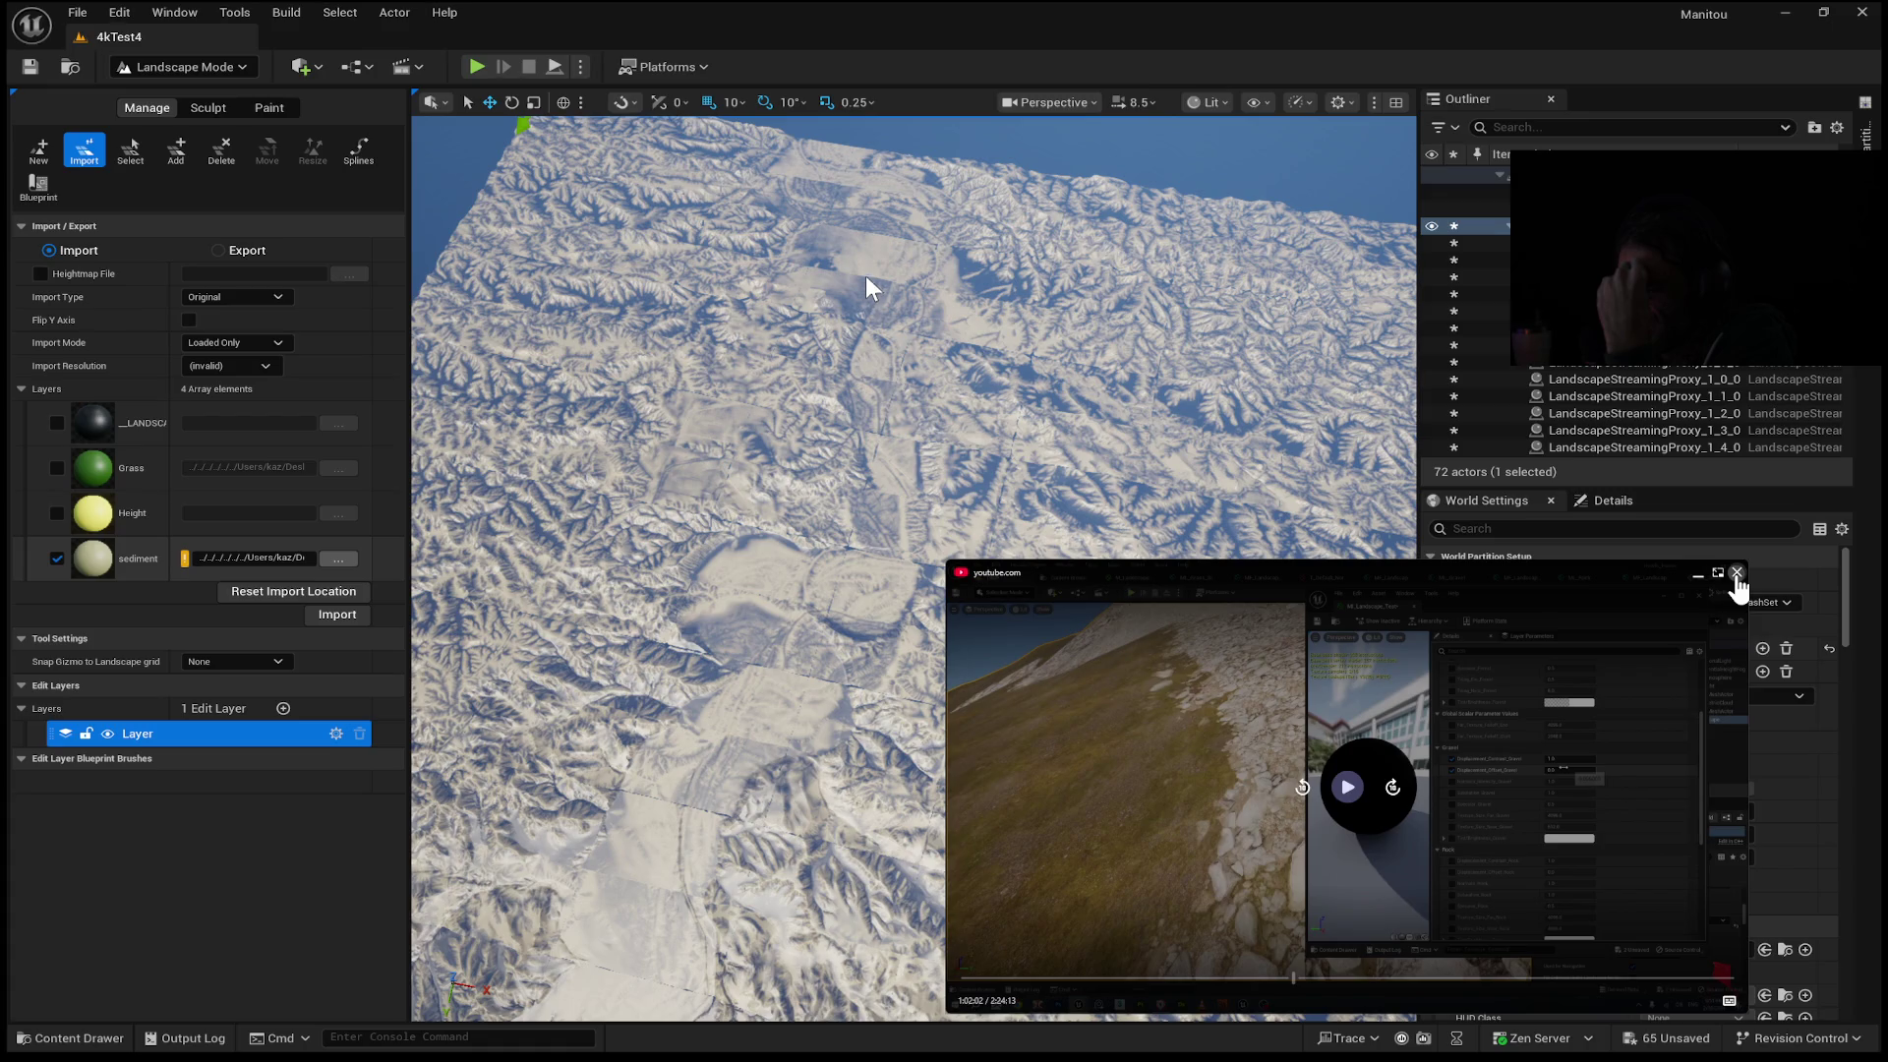
pyautogui.click(855, 729)
# Delete the Height target layer in Paint mode while keeping the Grass layer.
pyautogui.click(275, 110)
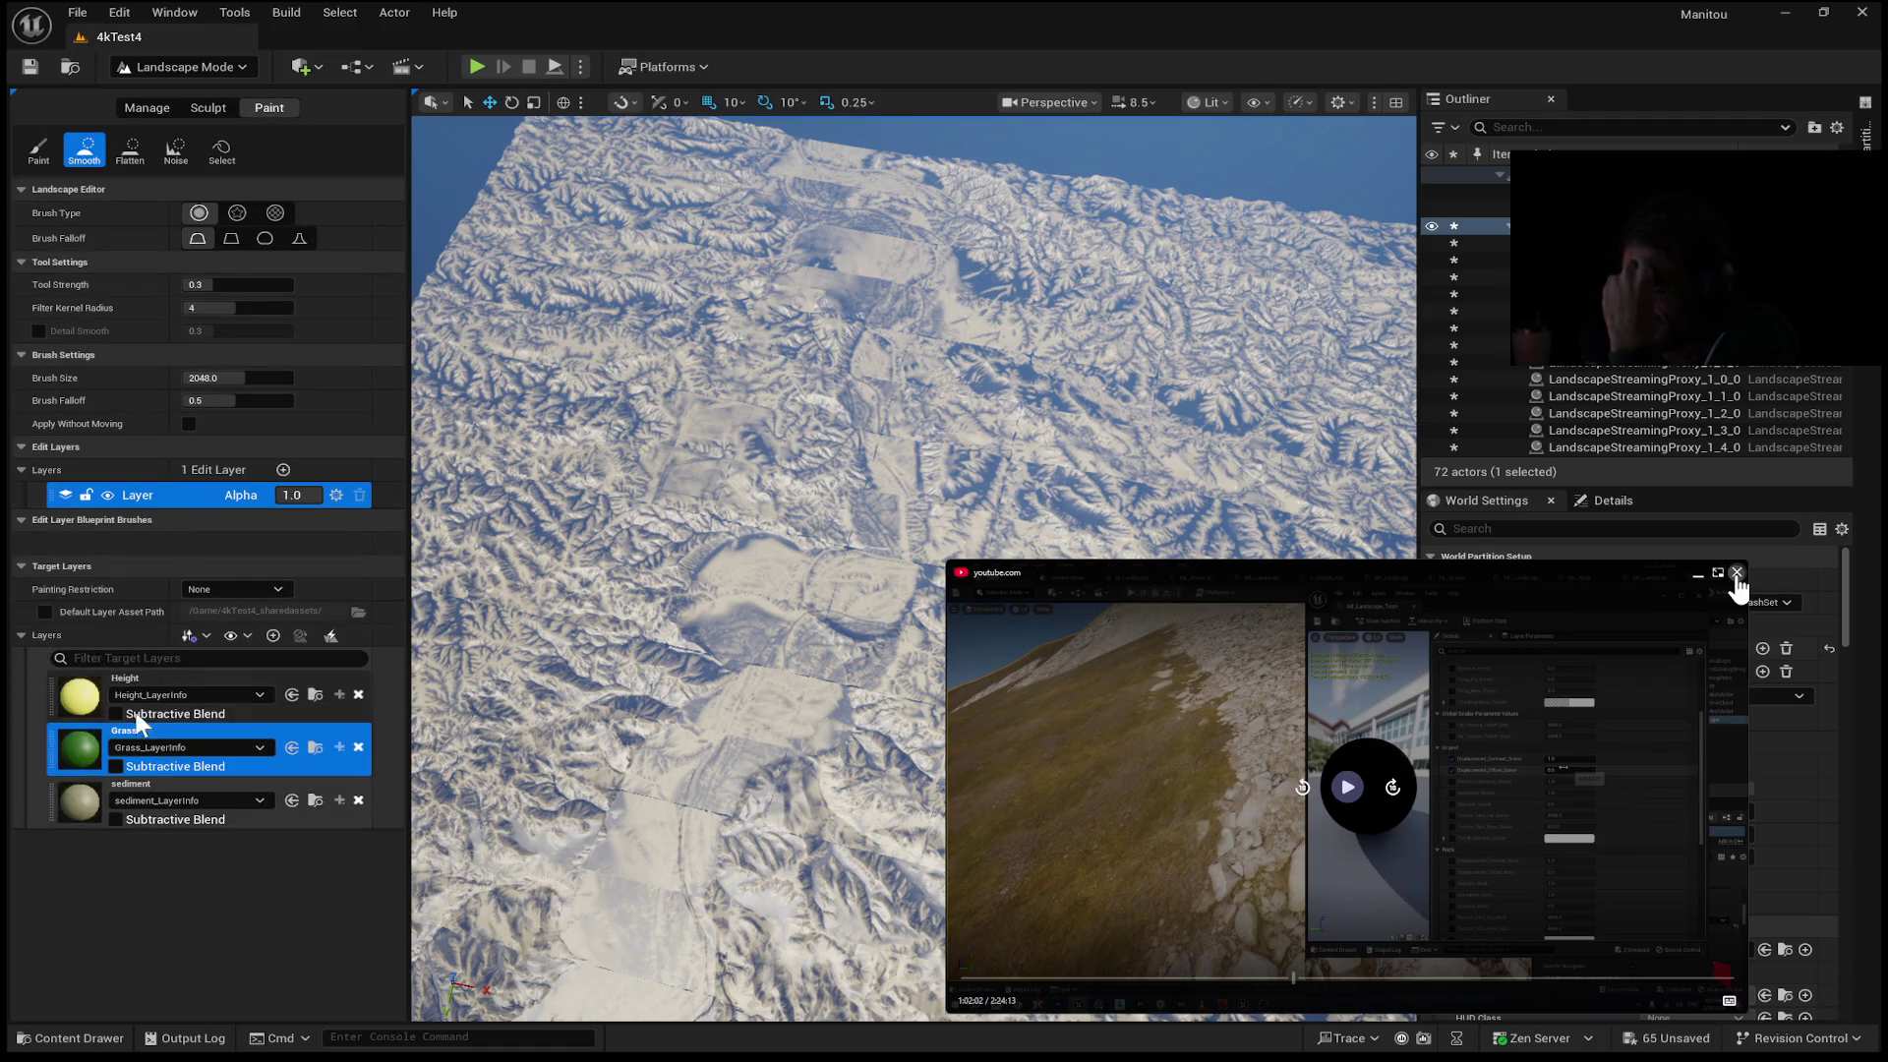
pyautogui.click(358, 694)
pyautogui.click(698, 696)
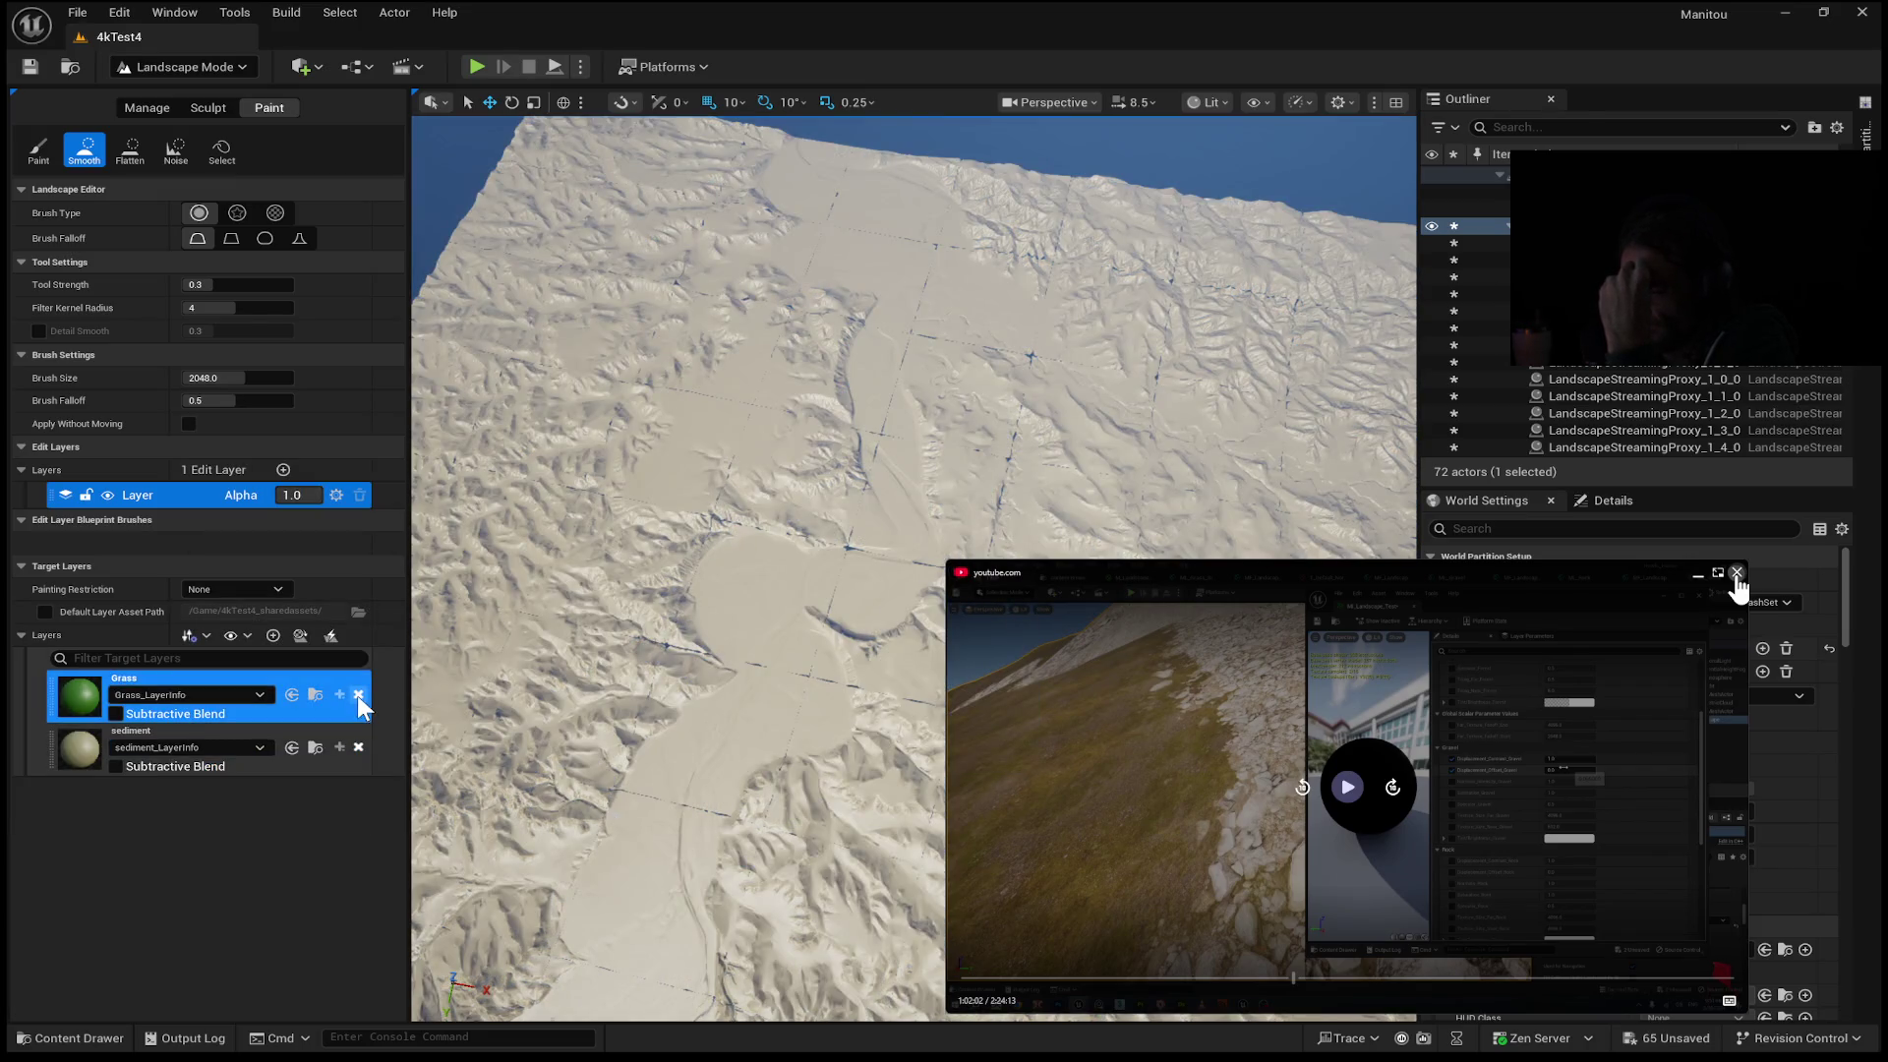
pyautogui.click(357, 694)
pyautogui.click(974, 693)
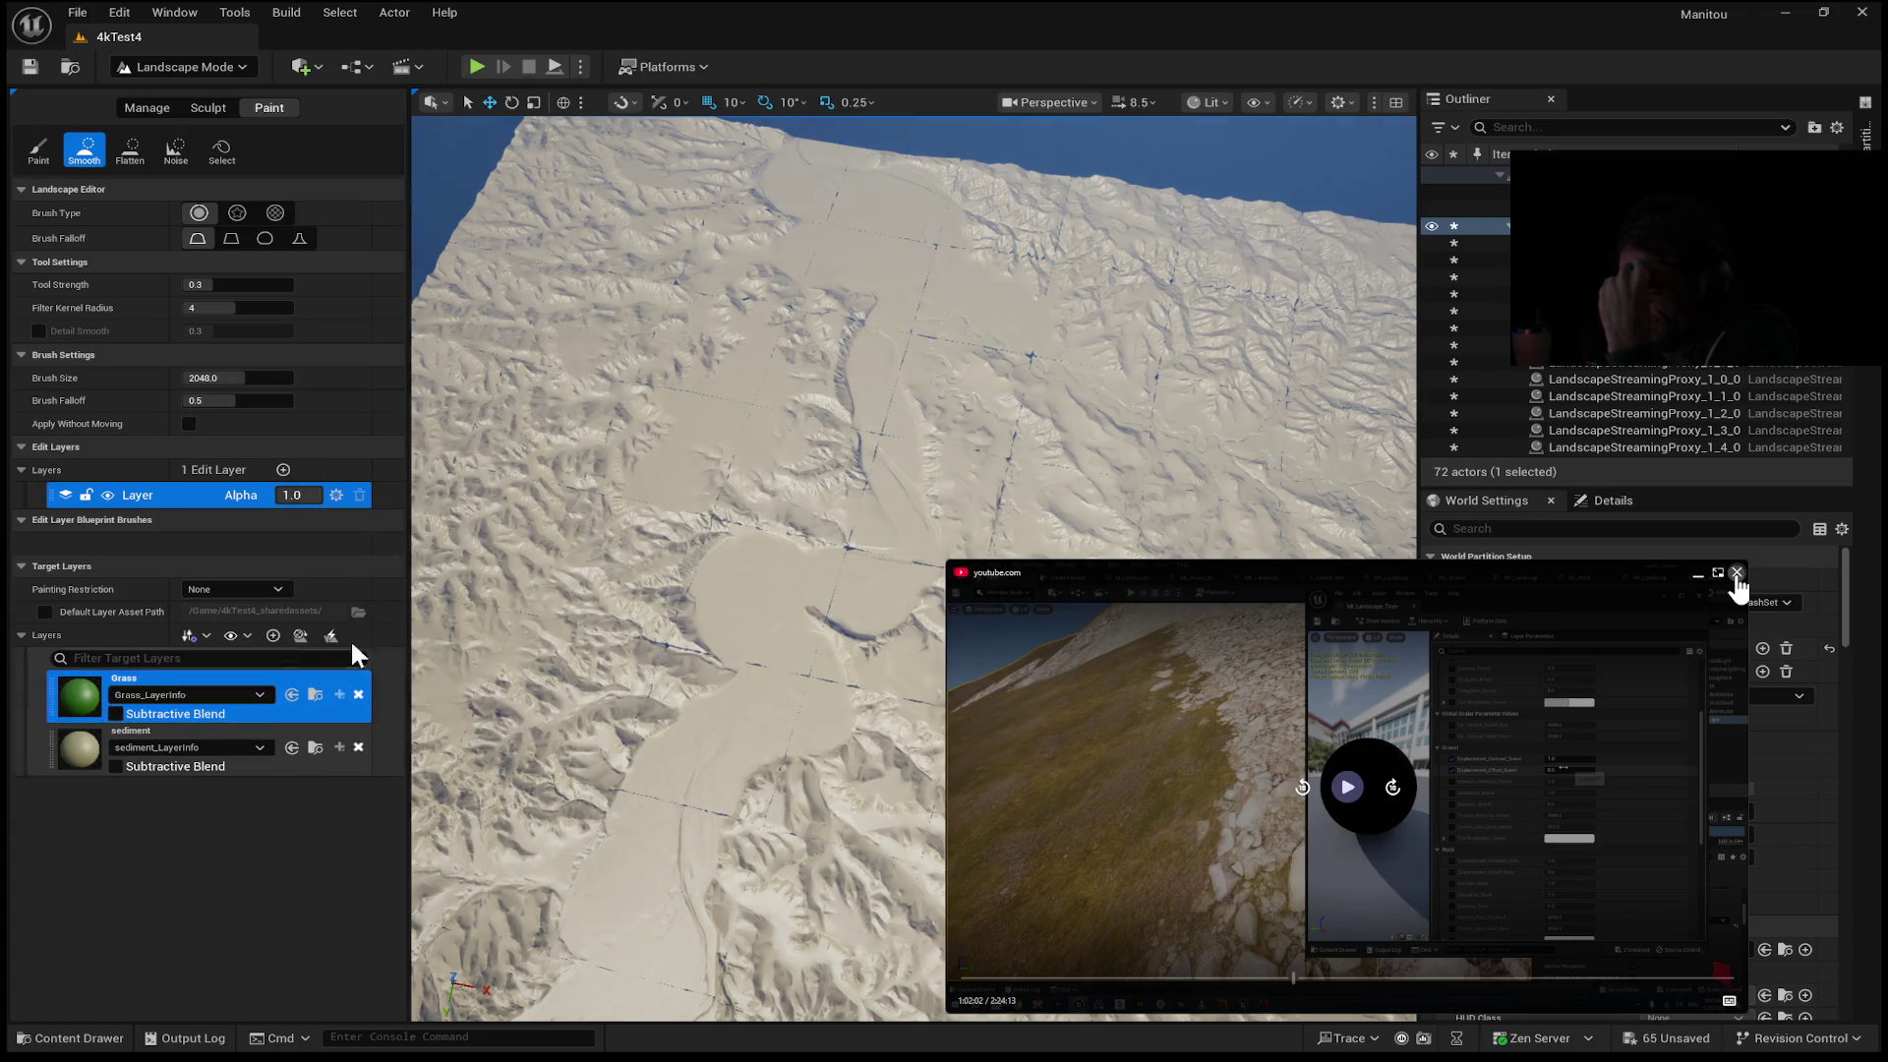